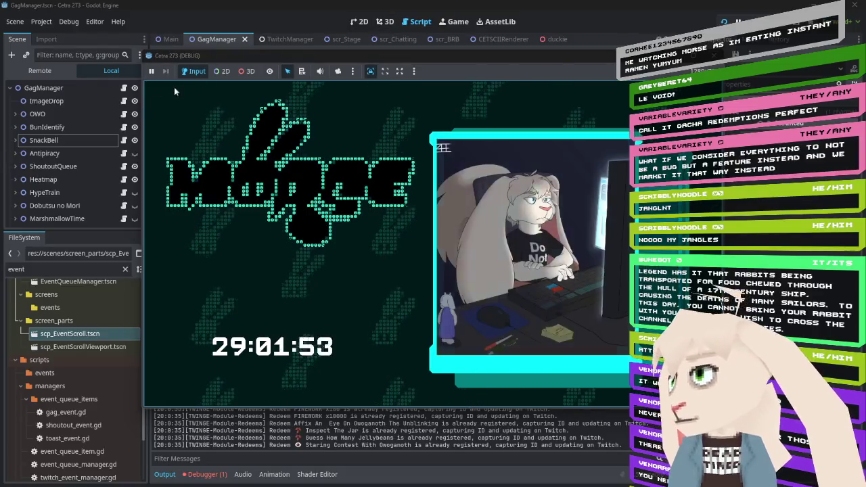
- Open BunIdentify's script bun_identify.gd and read through its queue_identify function
click(253, 4)
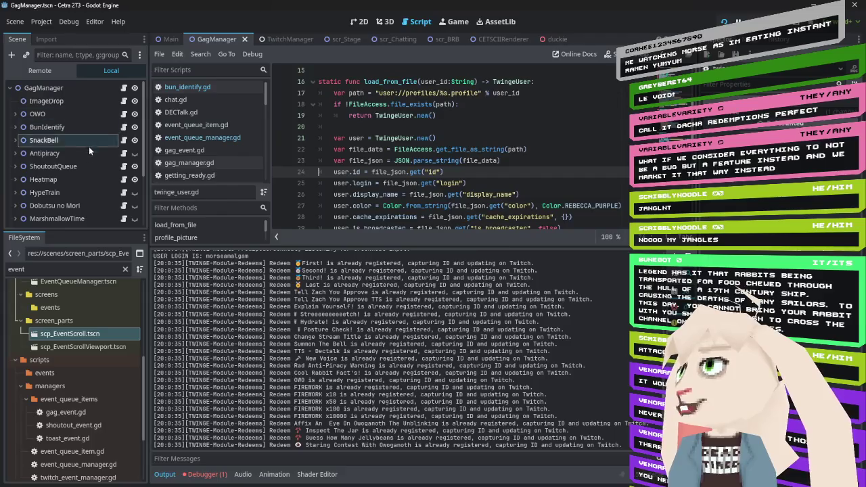
click(126, 127)
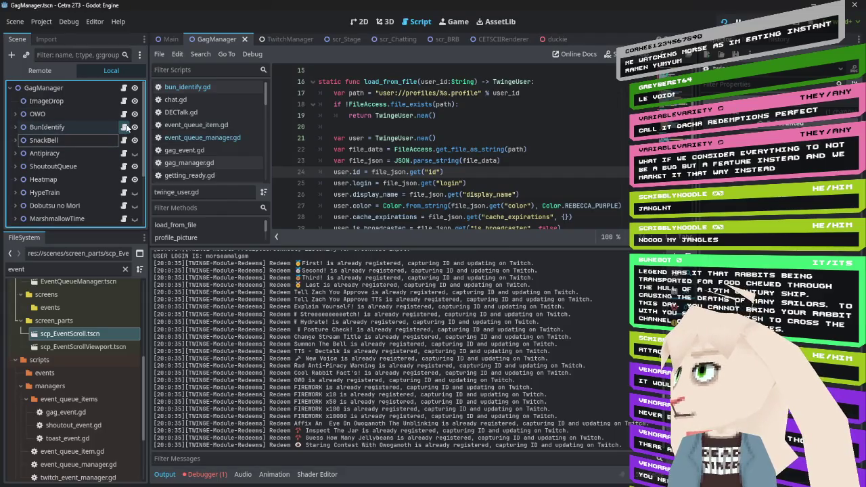
click(126, 127)
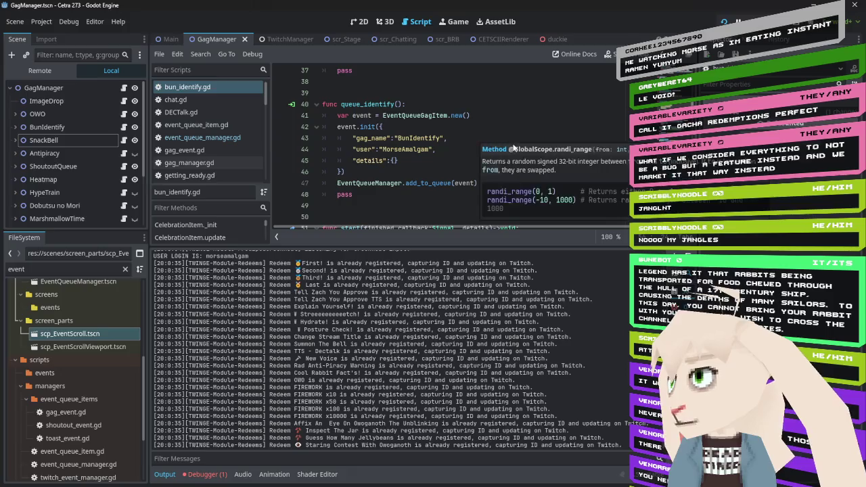
scroll(481, 147, up, 10)
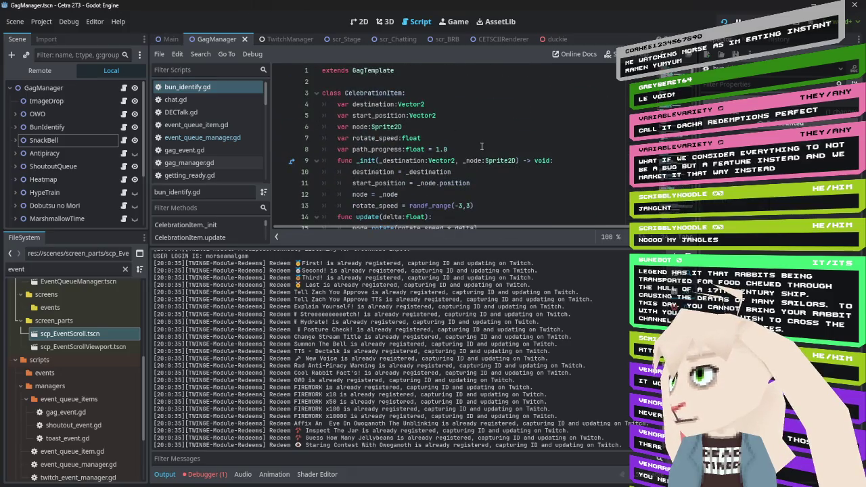
scroll(481, 147, down, 4)
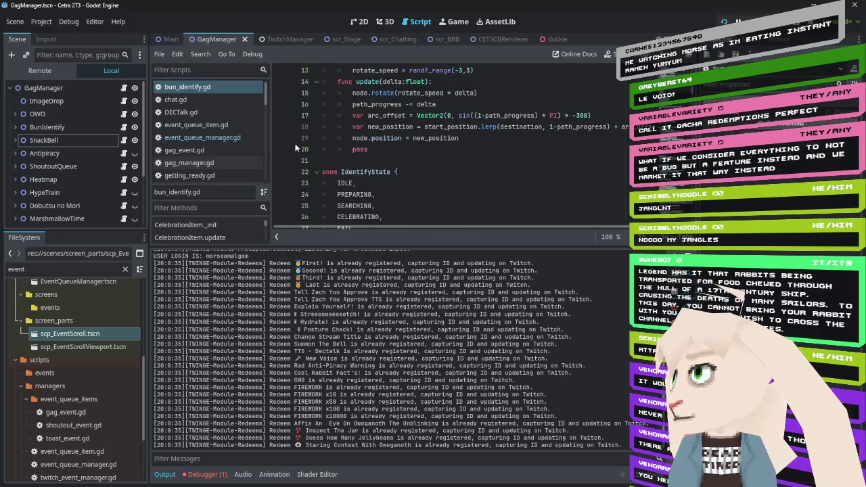
scroll(460, 140, down, 6)
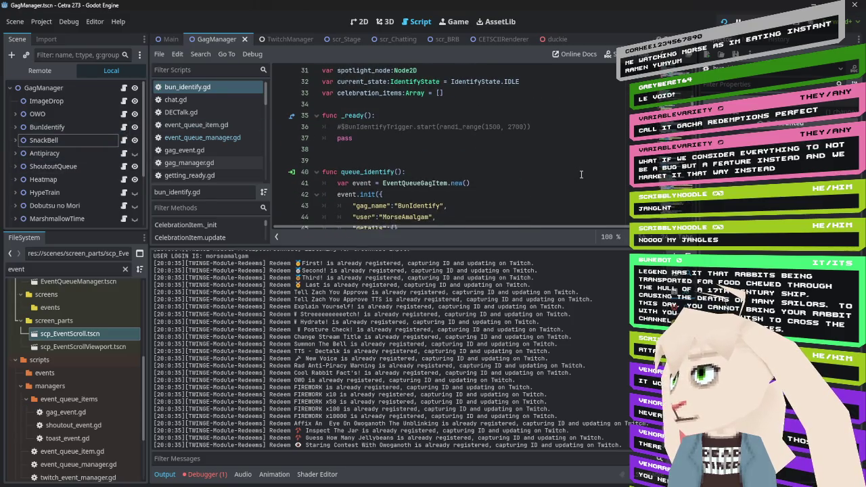
scroll(583, 176, down, 3)
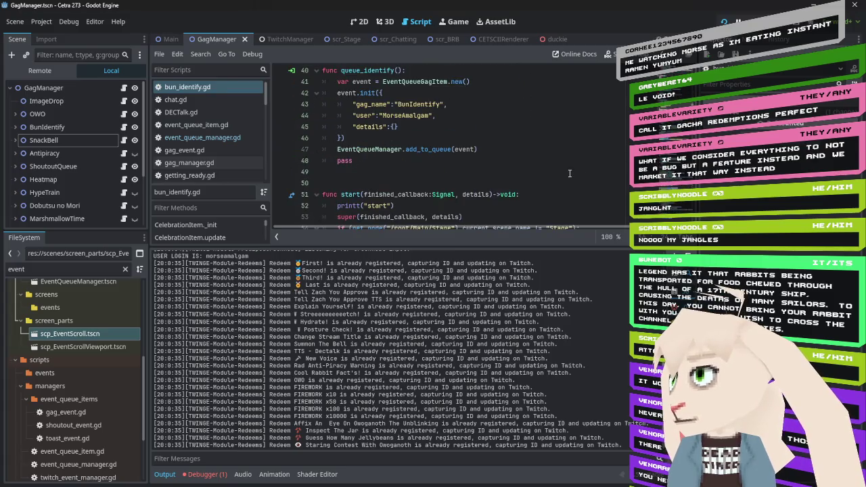
scroll(570, 173, down, 4)
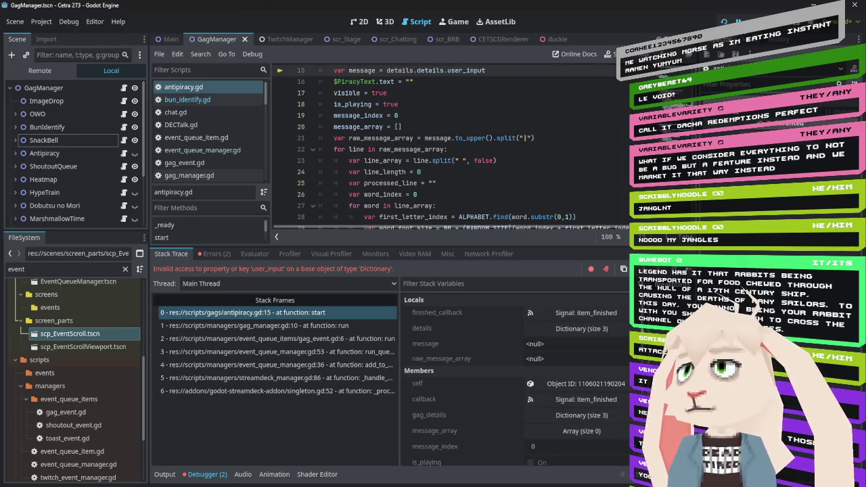
- Stop the running project with F8 to end the debug session
key(F8)
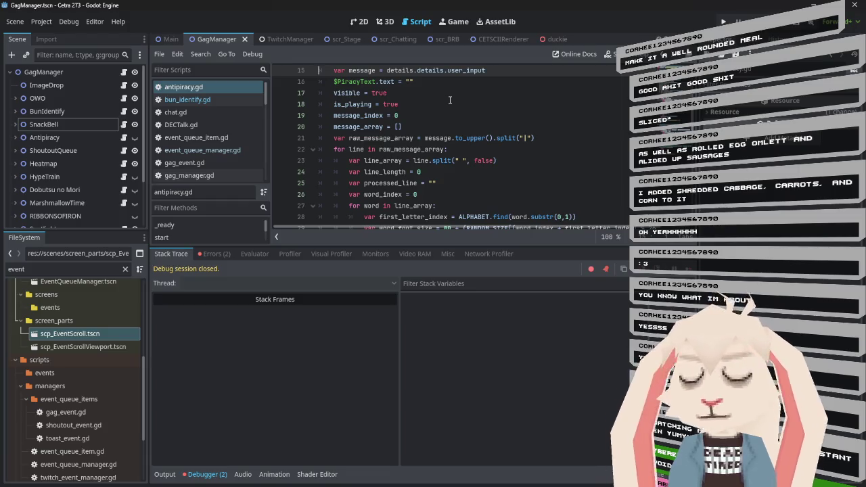
- Switch to the TwitchManager scene to view its TWINGE node tree
scroll(450, 101, up, 2)
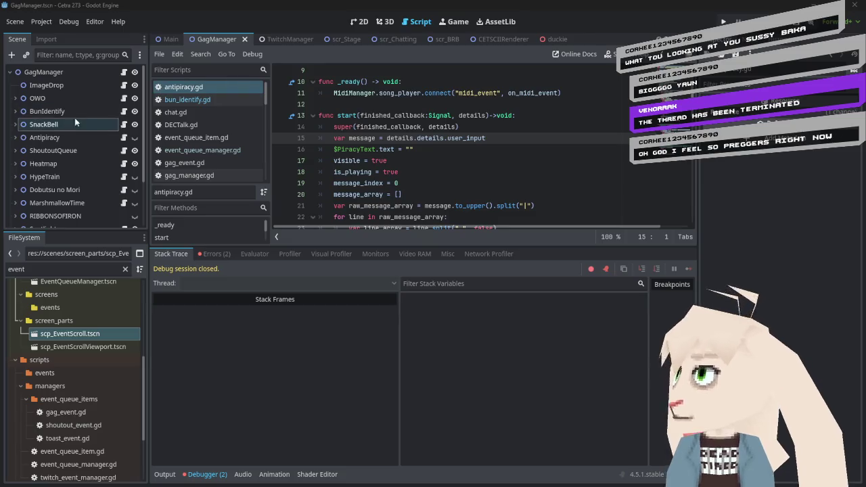
click(277, 40)
scroll(63, 124, up, 4)
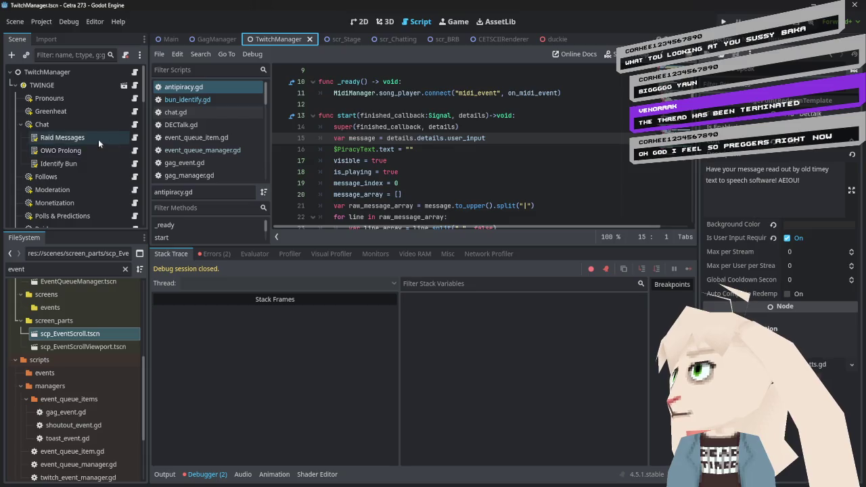
- Select the Redeems node in the TwitchManager scene tree to check its properties
scroll(73, 162, down, 4)
scroll(73, 161, down, 3)
scroll(73, 160, up, 5)
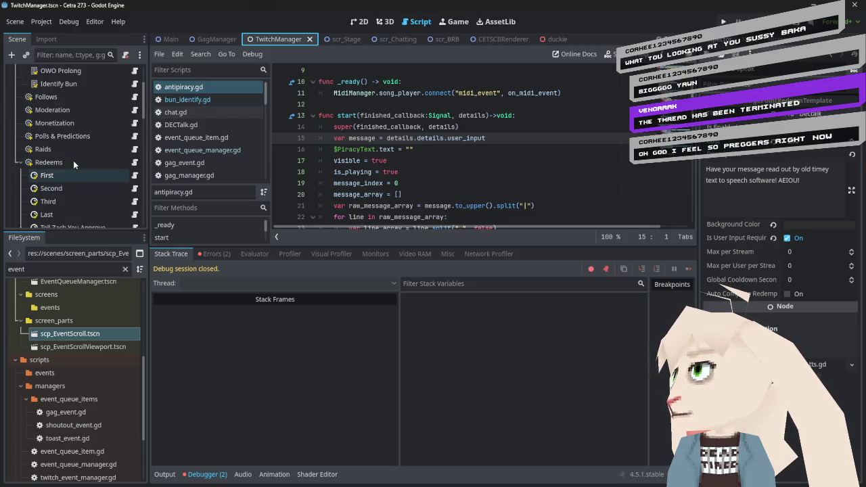
click(63, 162)
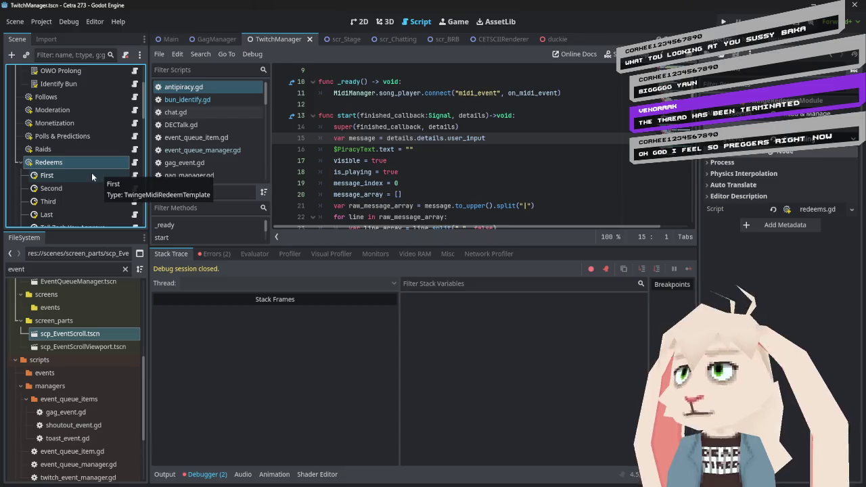
- Select the Chat node under TWINGE and edit one of its Inspector property values
scroll(73, 172, up, 3)
click(53, 127)
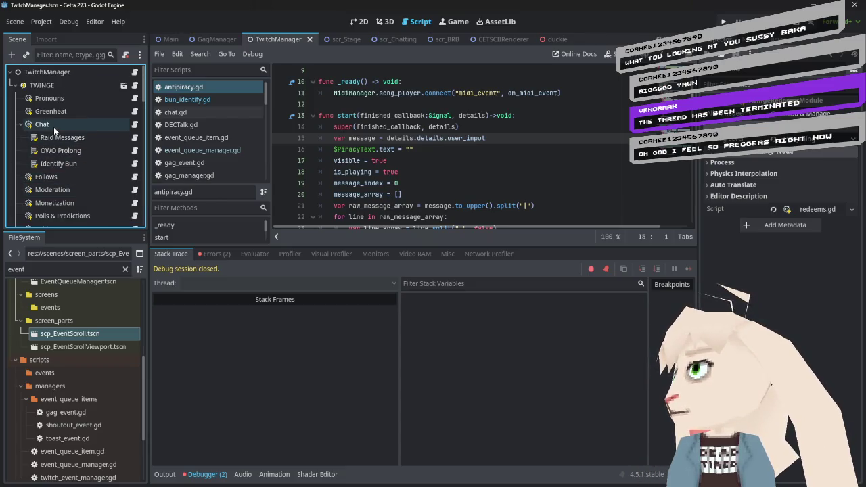
scroll(75, 132, down, 8)
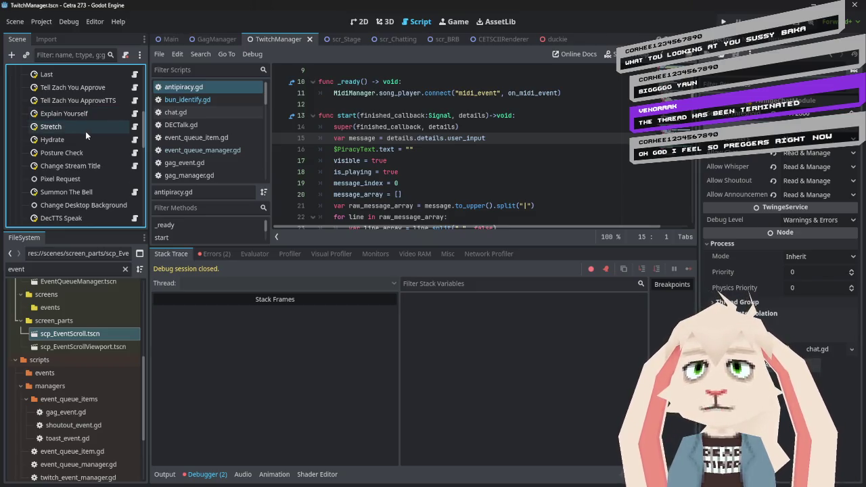
scroll(52, 108, up, 8)
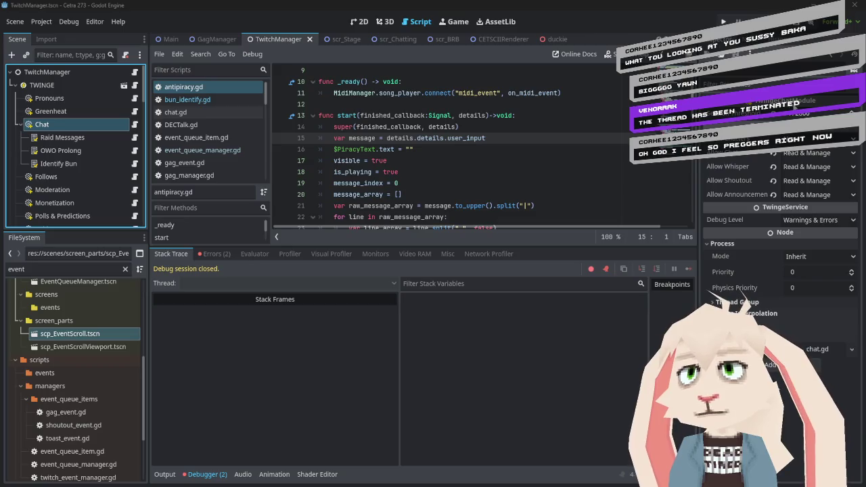
click(804, 115)
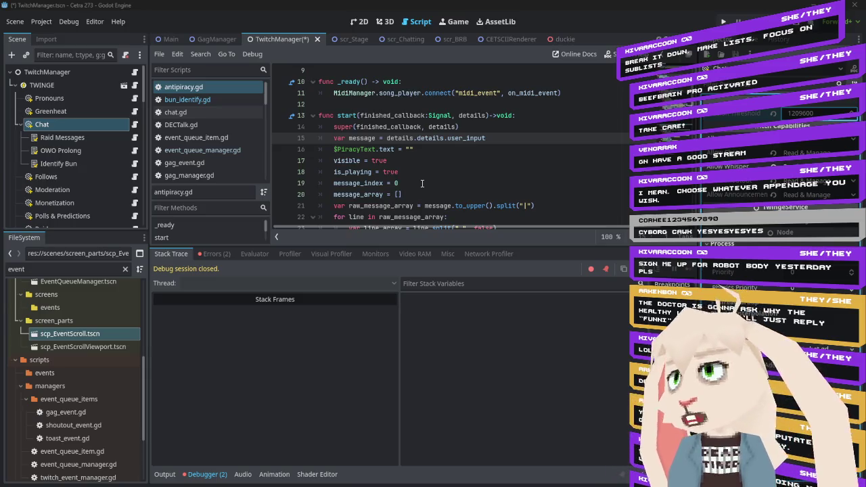
click(171, 39)
click(364, 21)
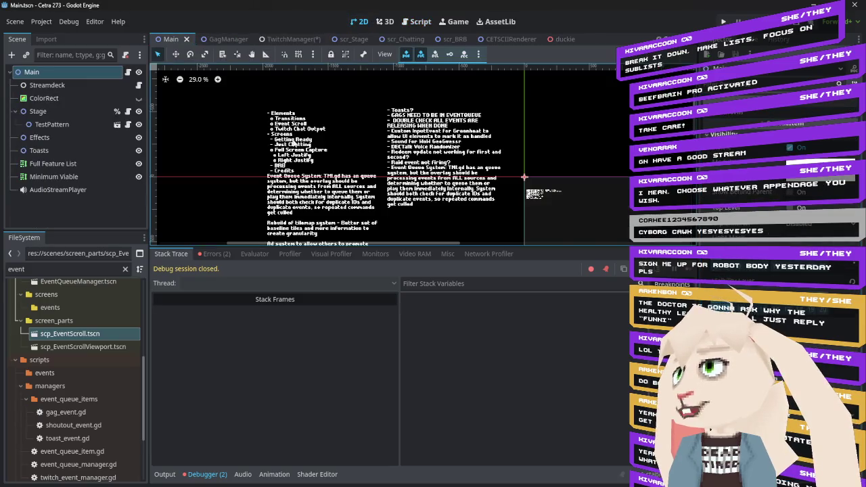
scroll(258, 152, down, 3)
scroll(257, 152, left, 3)
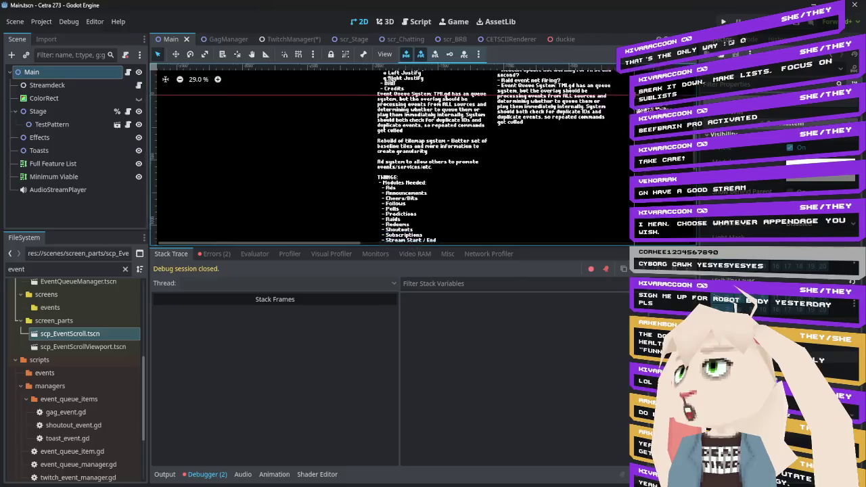
scroll(351, 170, up, 2)
scroll(352, 171, right, 3)
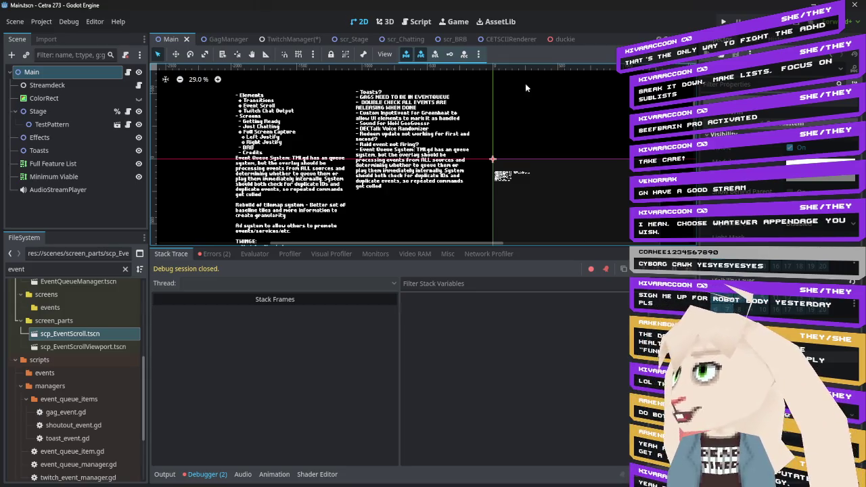
drag(331, 149, 382, 159)
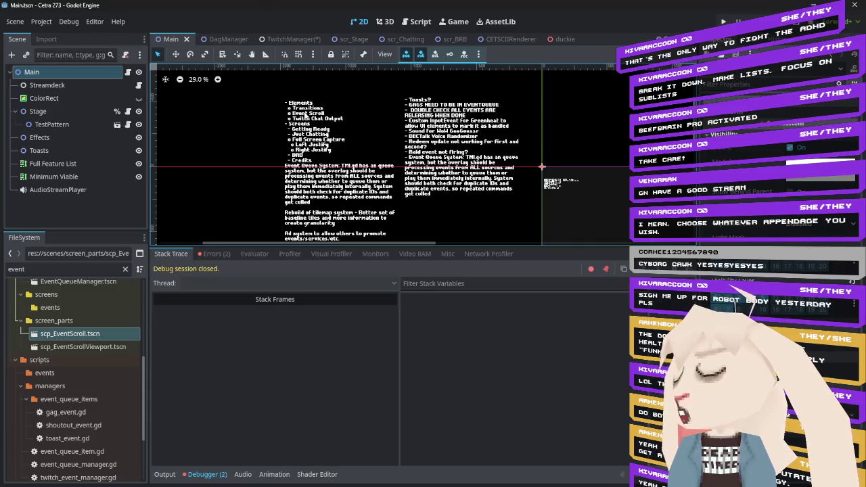
click(304, 115)
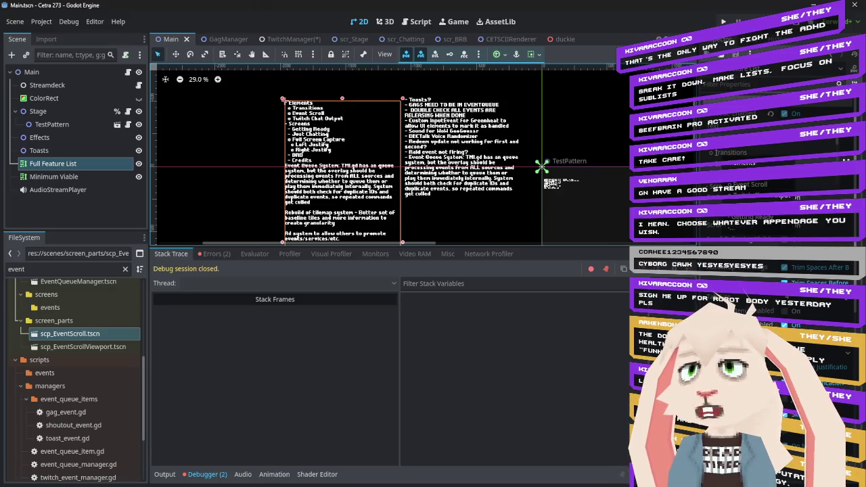
scroll(697, 158, down, 1)
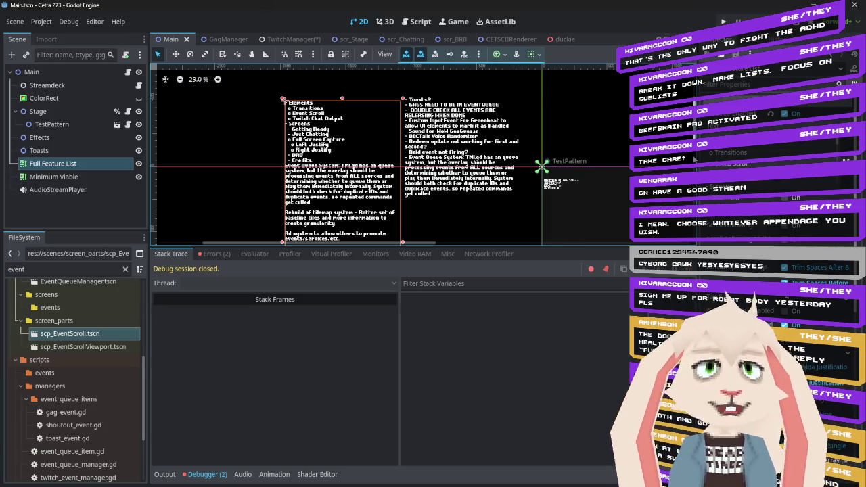
scroll(825, 149, down, 1)
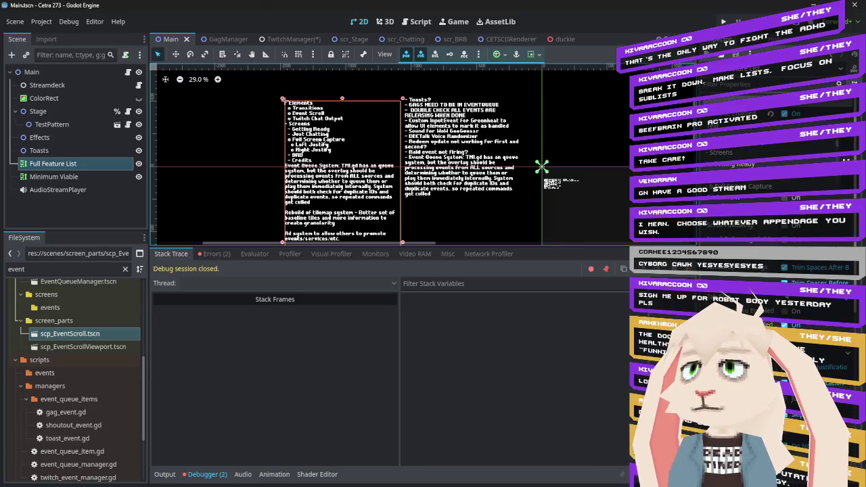
- Delete the Just Chatting, Full Screen Capture, Left Justify and Right Justify lines from Screens
key(BackSpace)
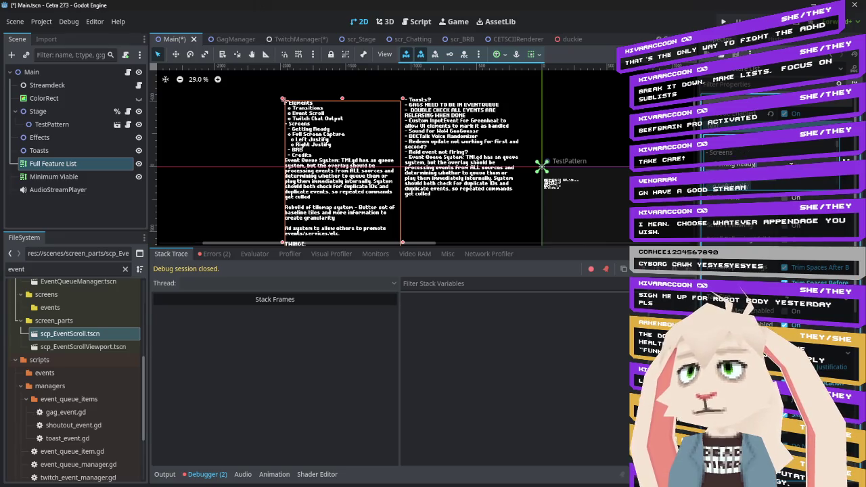
key(Delete)
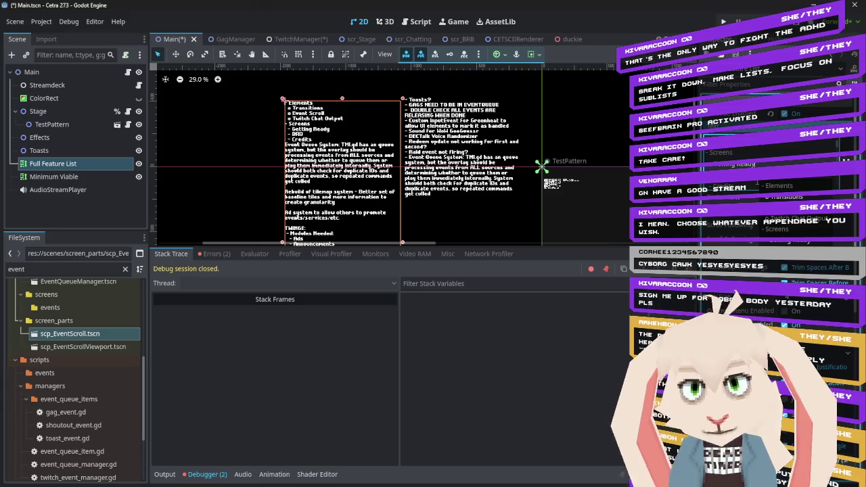
scroll(779, 186, down, 2)
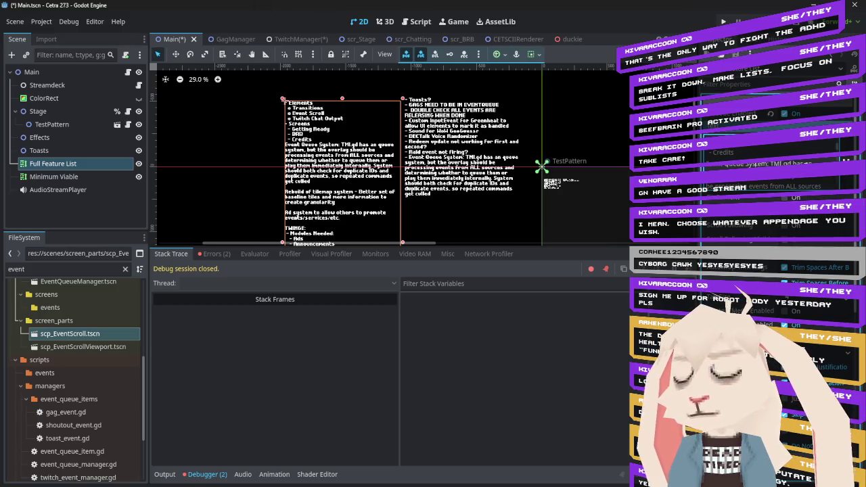
scroll(779, 176, down, 2)
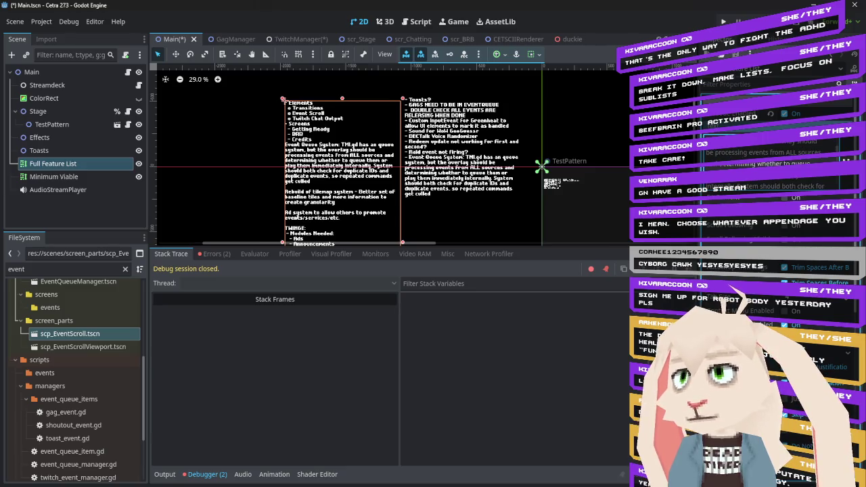
scroll(789, 164, down, 2)
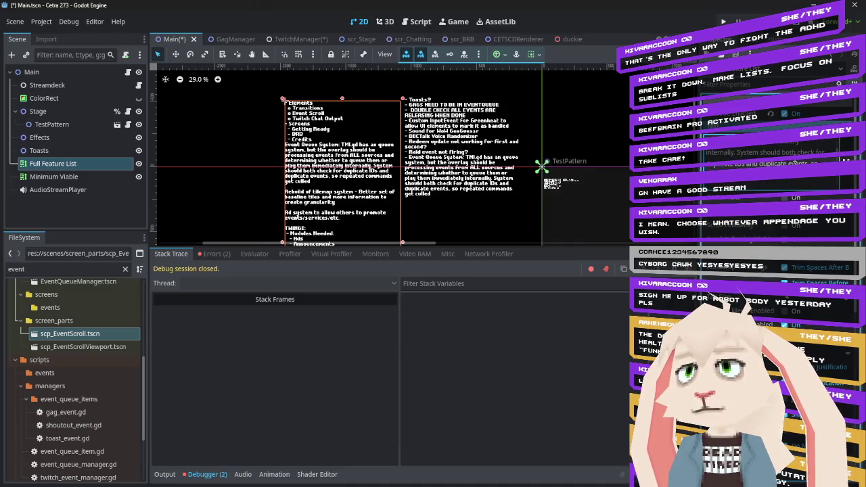
scroll(723, 157, down, 2)
scroll(741, 155, down, 2)
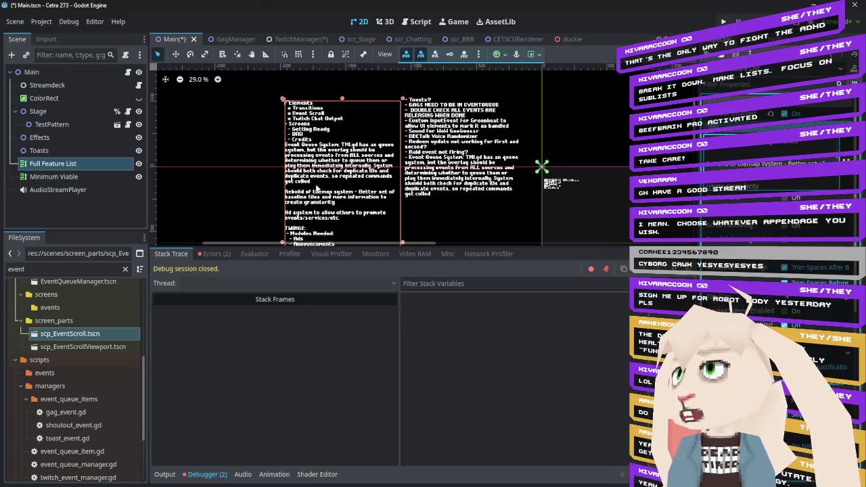
scroll(318, 183, down, 2)
scroll(331, 130, down, 1)
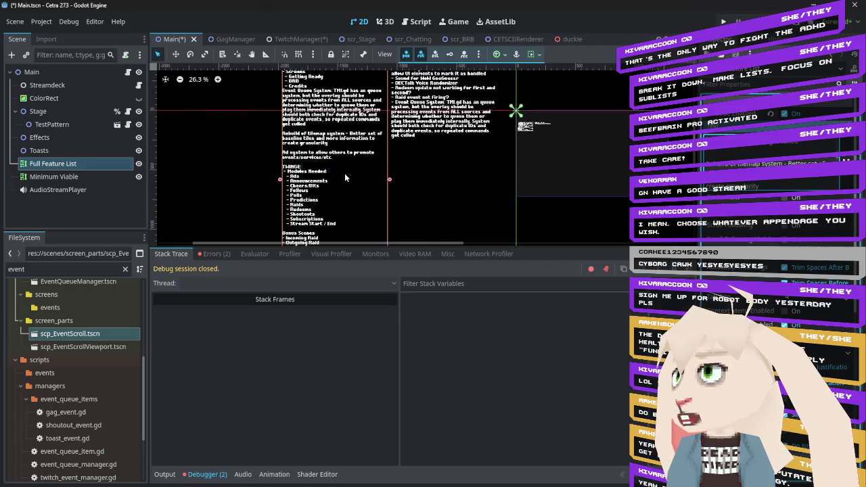
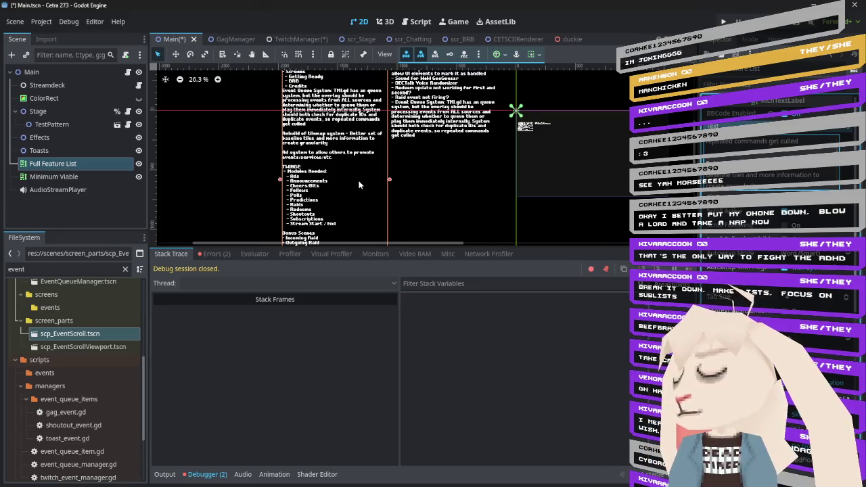
- Scroll and pan the Main scene's 2D canvas to lay out the Full Feature List notes
scroll(349, 152, down, 2)
scroll(357, 133, down, 1)
scroll(356, 129, down, 1)
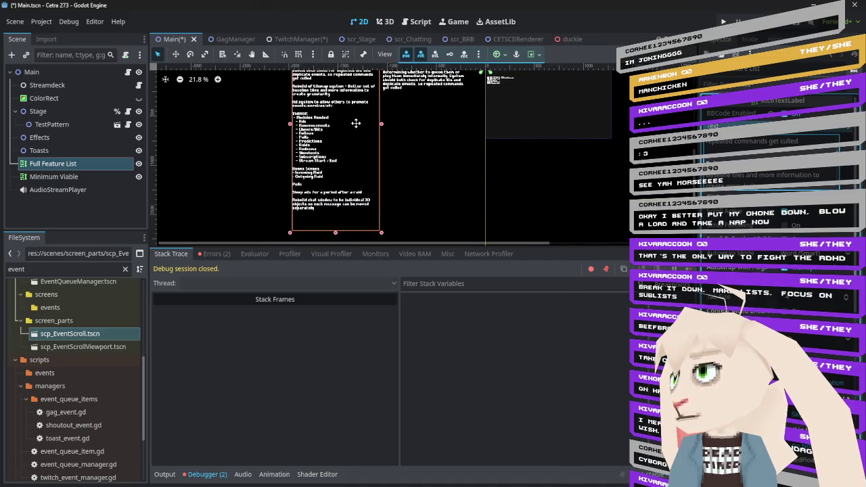
scroll(356, 122, down, 2)
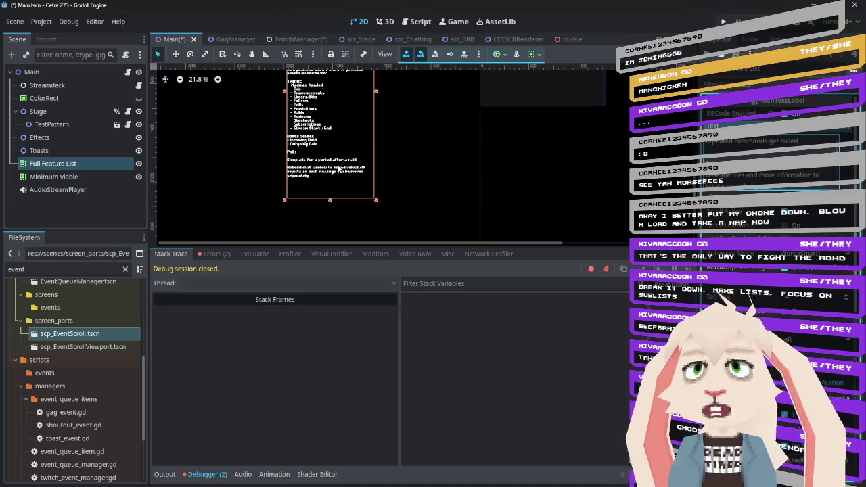
drag(333, 126, 322, 192)
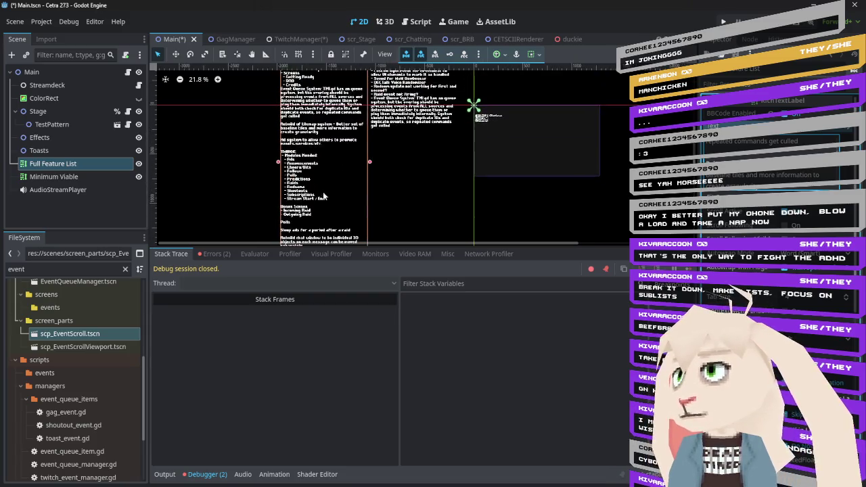
scroll(264, 174, down, 3)
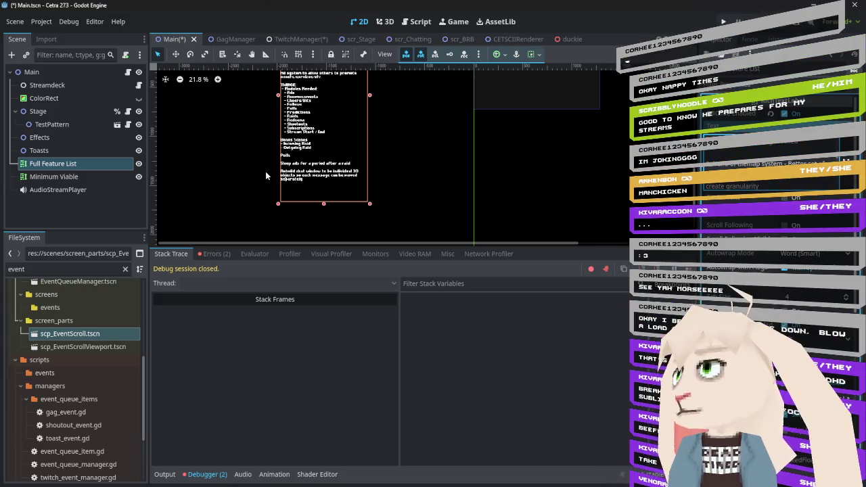
drag(429, 101, 398, 190)
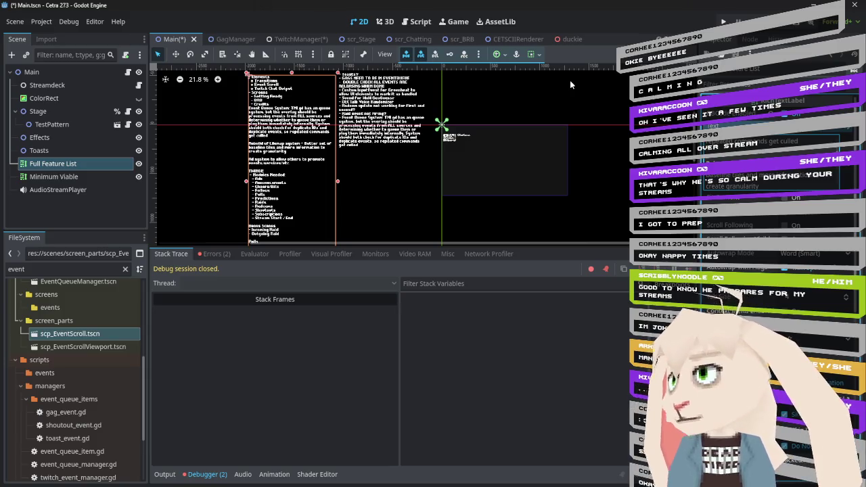
- Switch to the TwitchManager scene and browse its TWINGE node tree
click(289, 40)
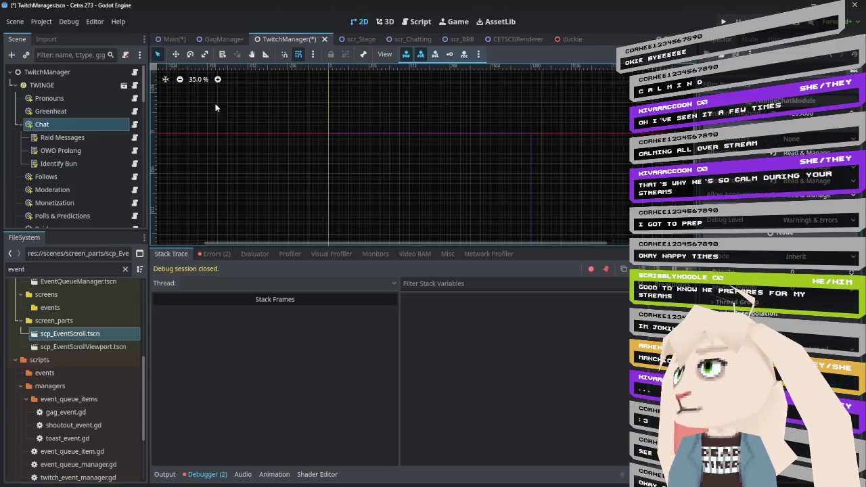
scroll(92, 164, down, 3)
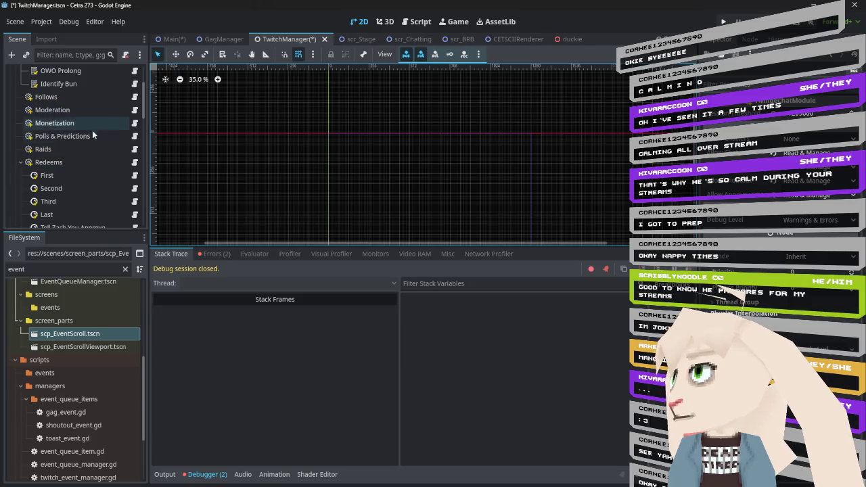
scroll(89, 141, up, 3)
scroll(90, 141, down, 5)
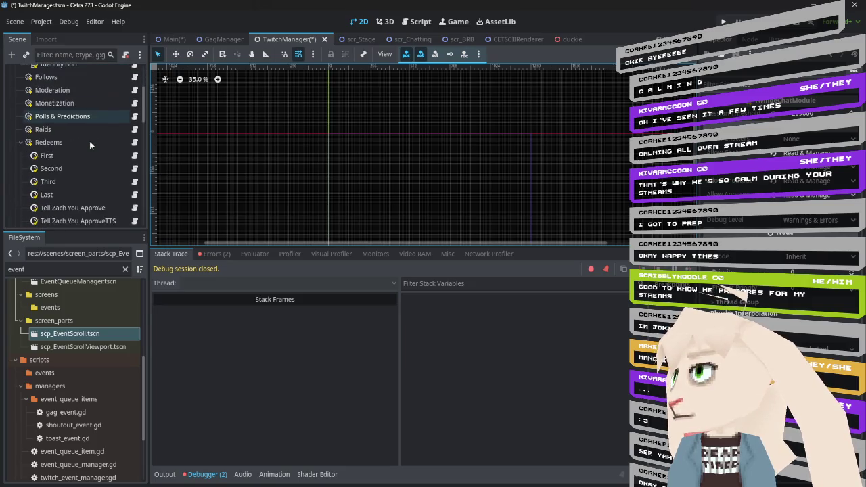
scroll(90, 141, up, 2)
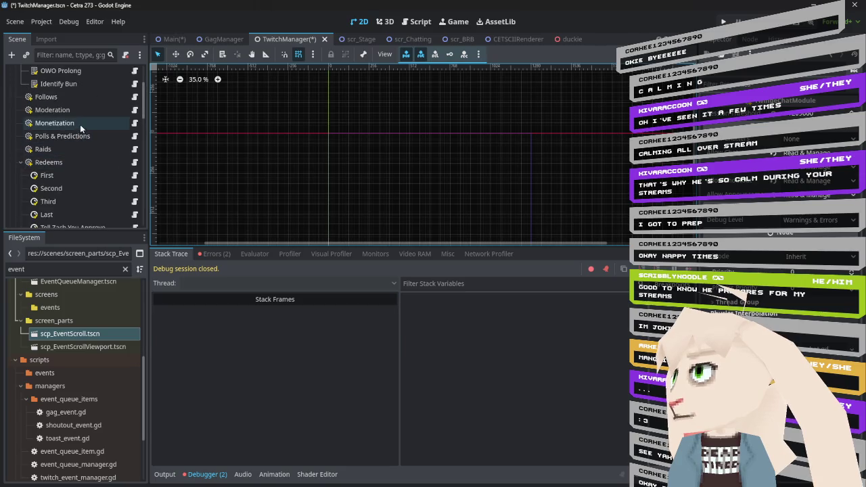
- Open monetization.gd at its create_hook lines and start a Find in Files for channel_subscribe
click(134, 122)
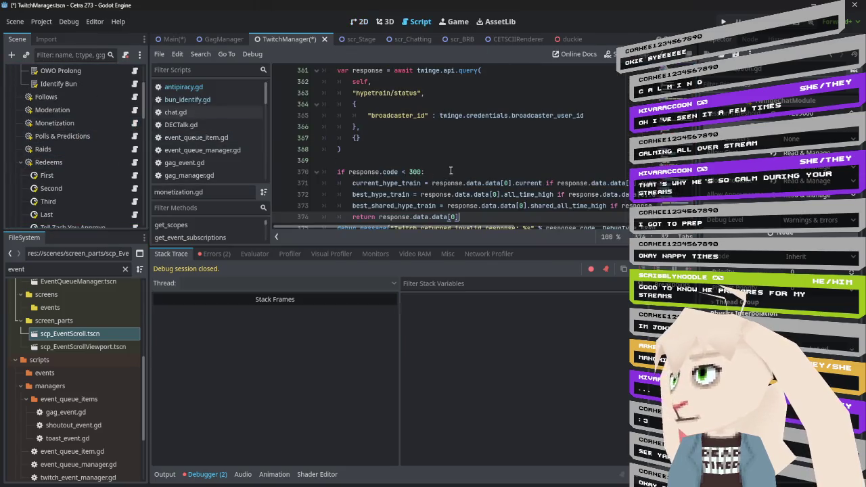
scroll(463, 172, up, 15)
scroll(463, 172, up, 15)
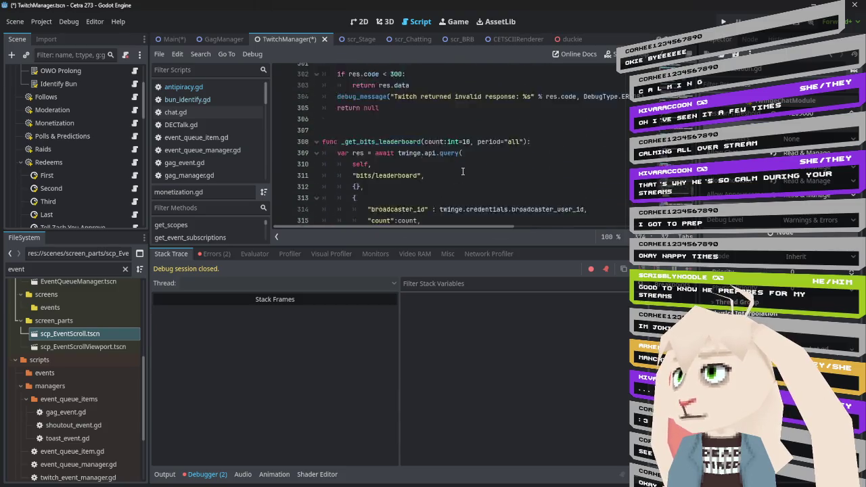
scroll(463, 171, up, 20)
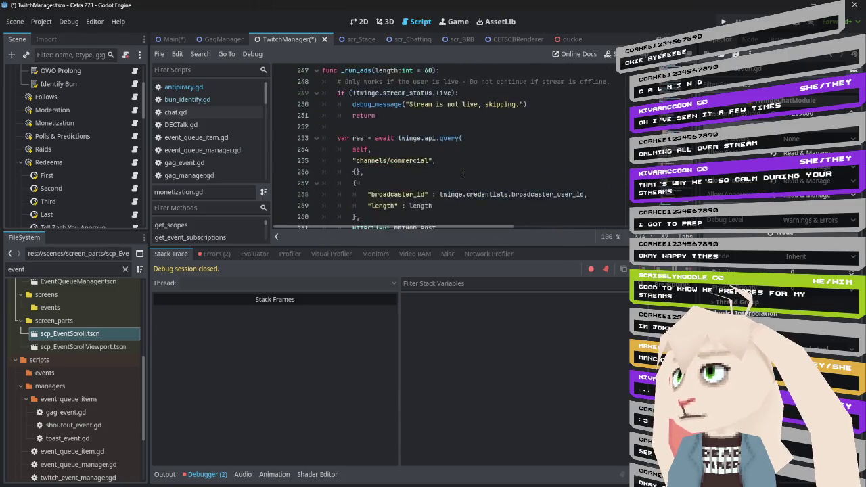
key(ctrl+shift+f)
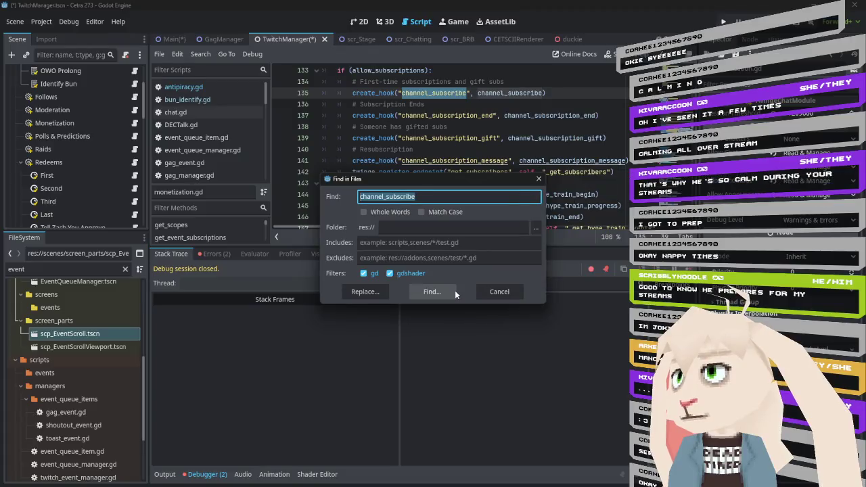
click(455, 290)
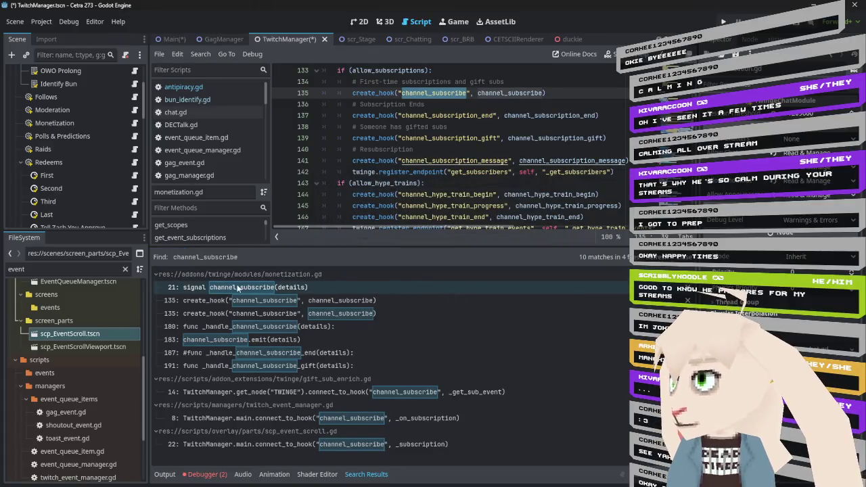
click(156, 274)
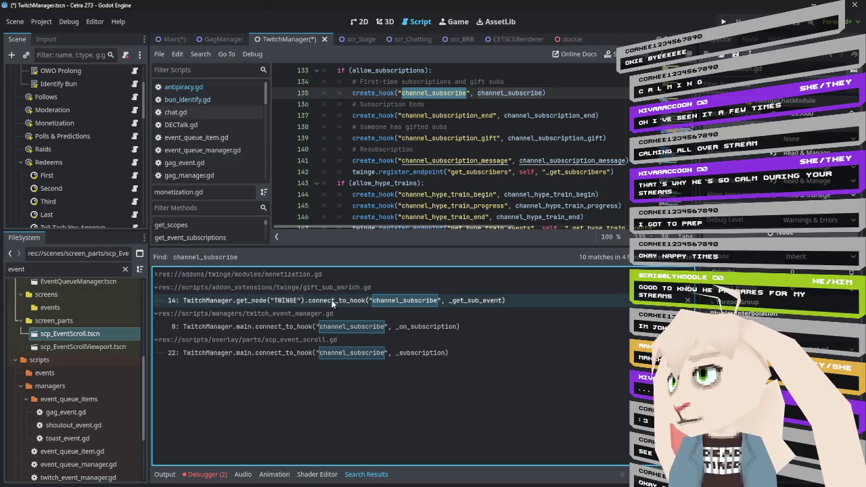
click(302, 326)
scroll(542, 142, down, 3)
scroll(541, 142, down, 8)
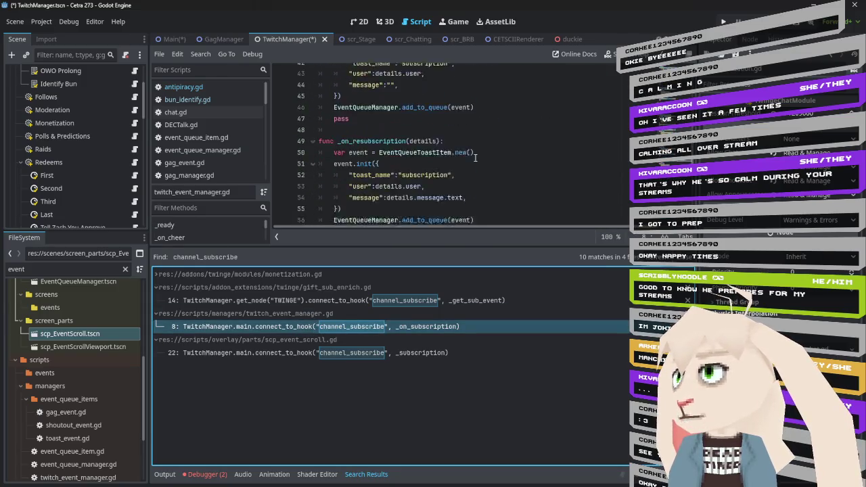
scroll(395, 148, down, 4)
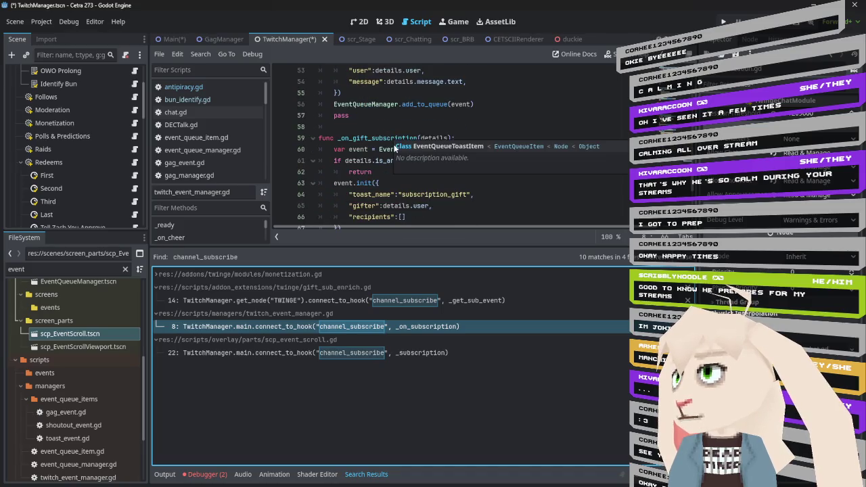
scroll(483, 168, down, 4)
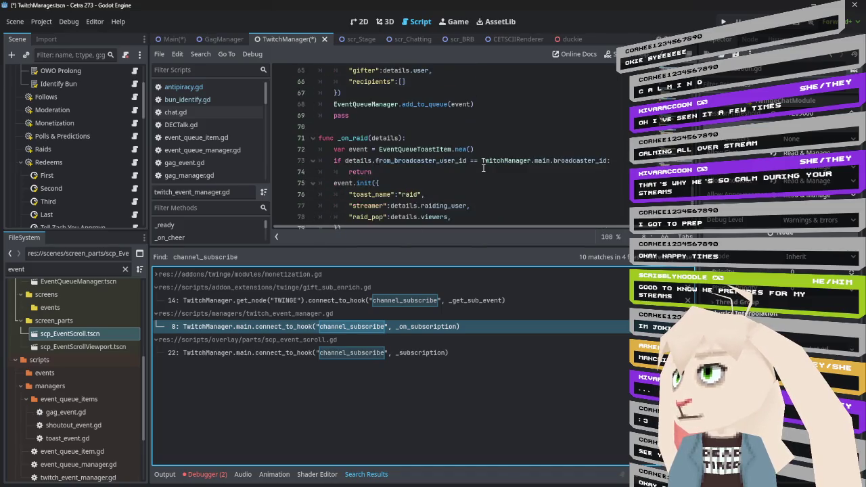
scroll(483, 168, down, 2)
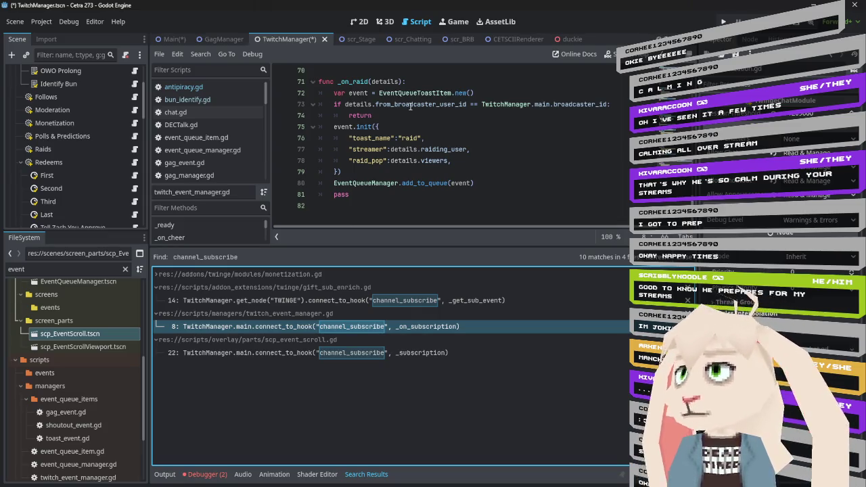
scroll(471, 147, up, 10)
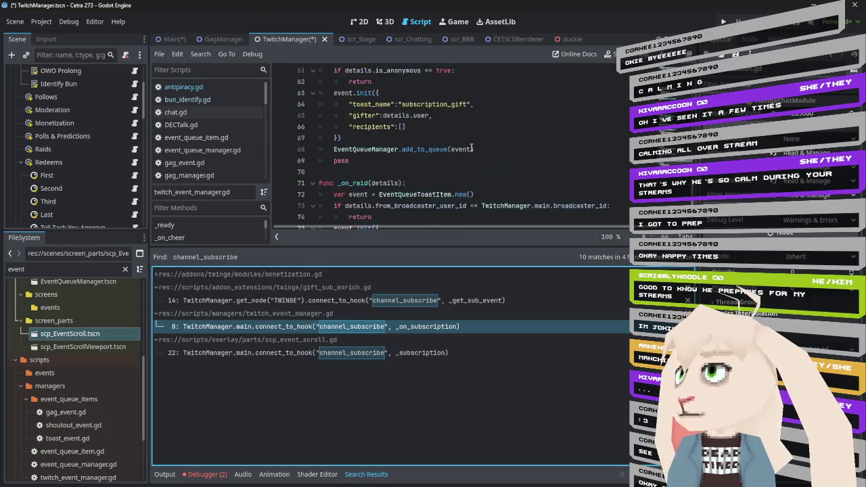
scroll(471, 147, up, 6)
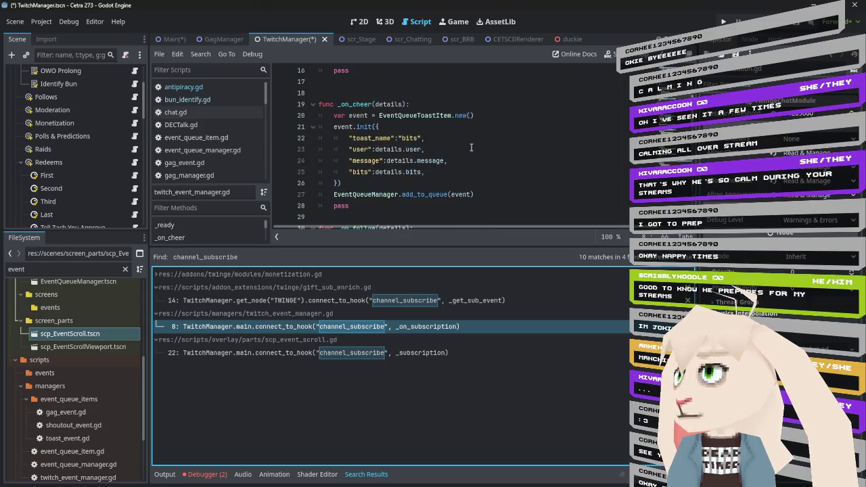
scroll(471, 147, down, 4)
scroll(471, 147, up, 2)
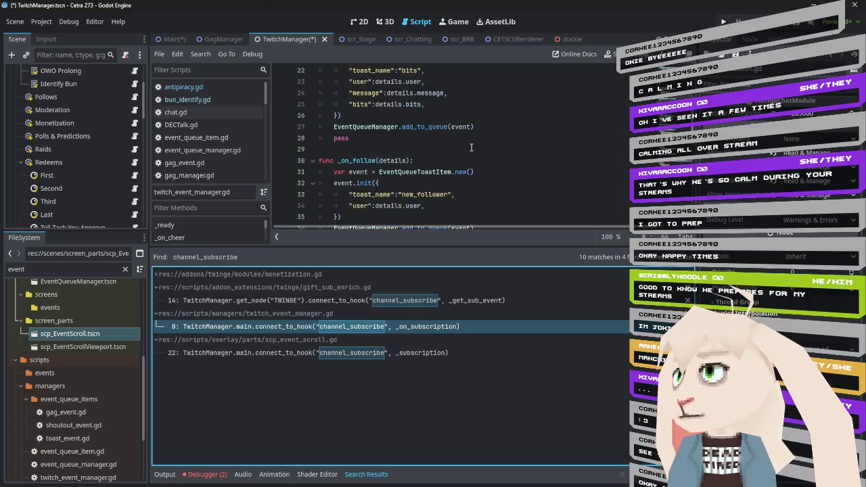
scroll(471, 146, up, 1)
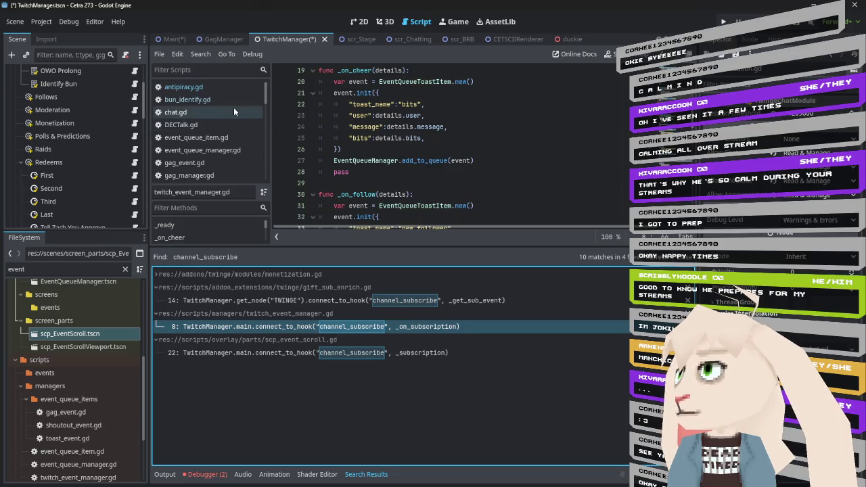
scroll(202, 120, down, 5)
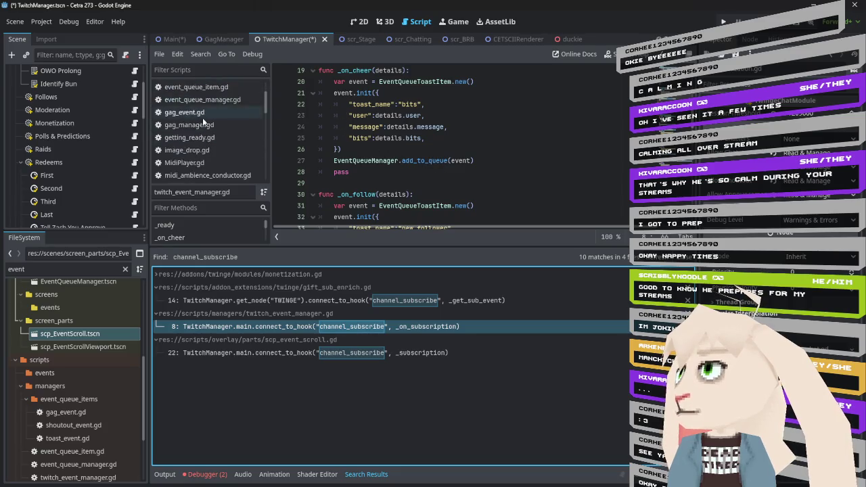
scroll(203, 118, down, 3)
scroll(220, 123, up, 3)
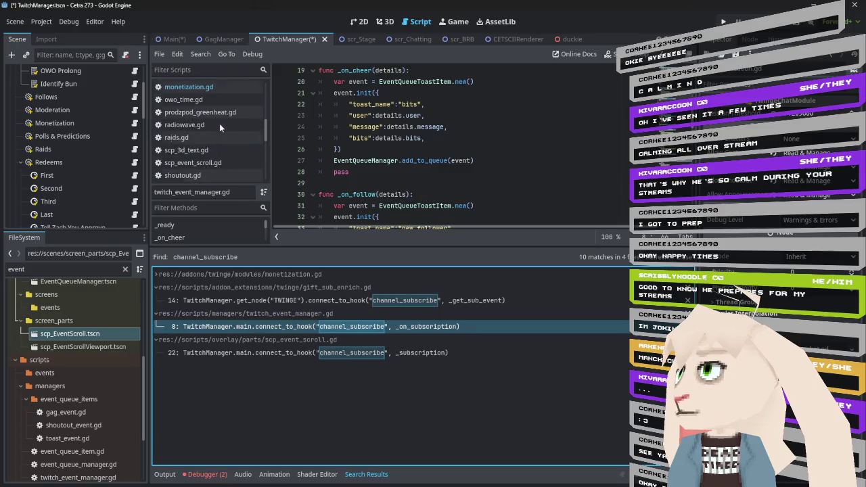
click(203, 87)
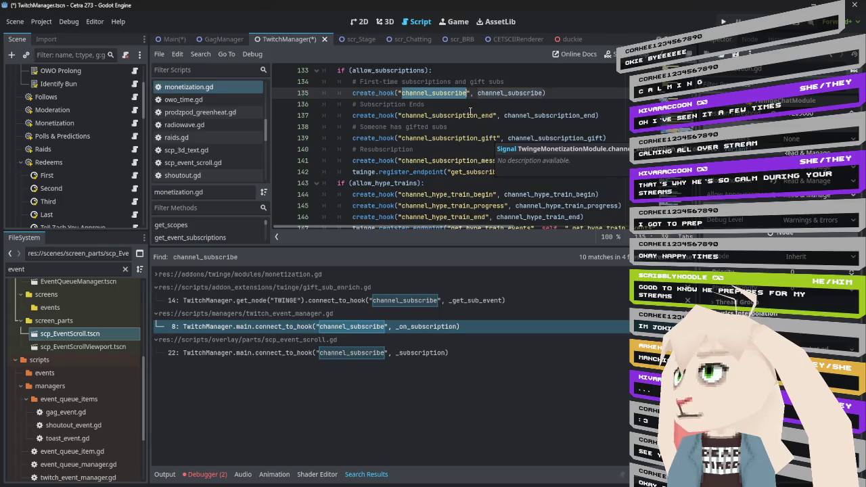
- Check the hook name in raids.gd, then change channel_raid to channel_raided on line 11 of twitch_event_manager.gd
click(135, 149)
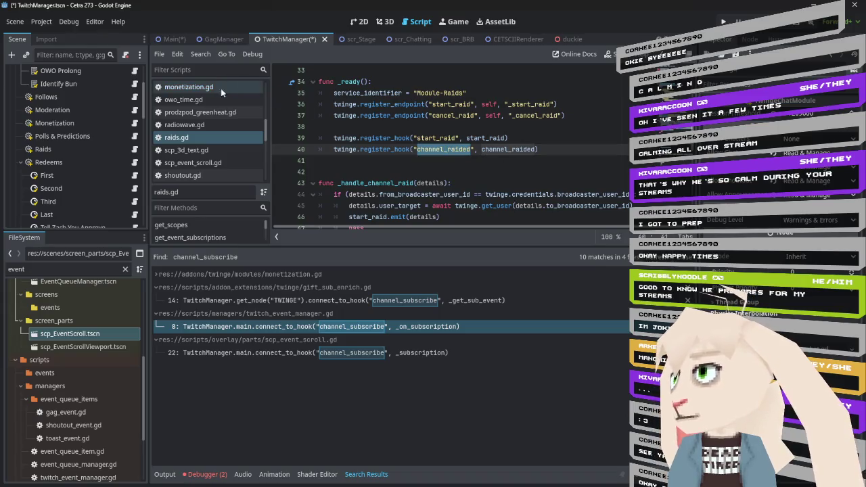
click(352, 327)
click(547, 104)
text(ed", _on_raid))
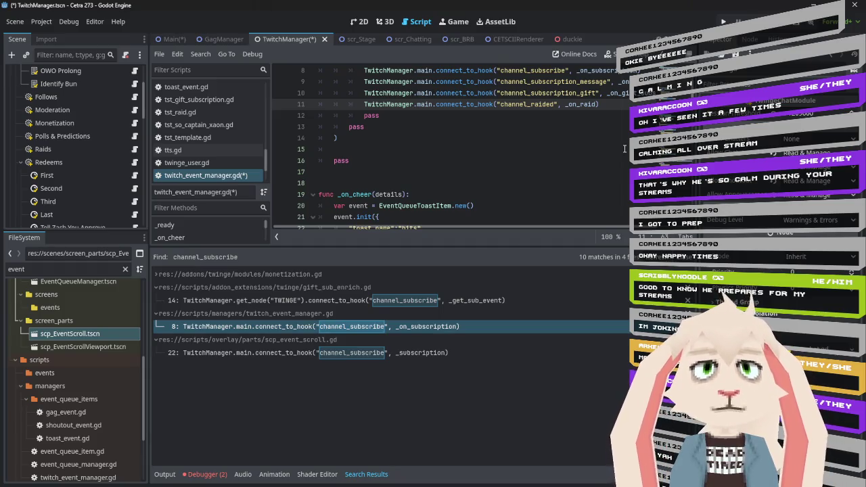
scroll(605, 153, down, 20)
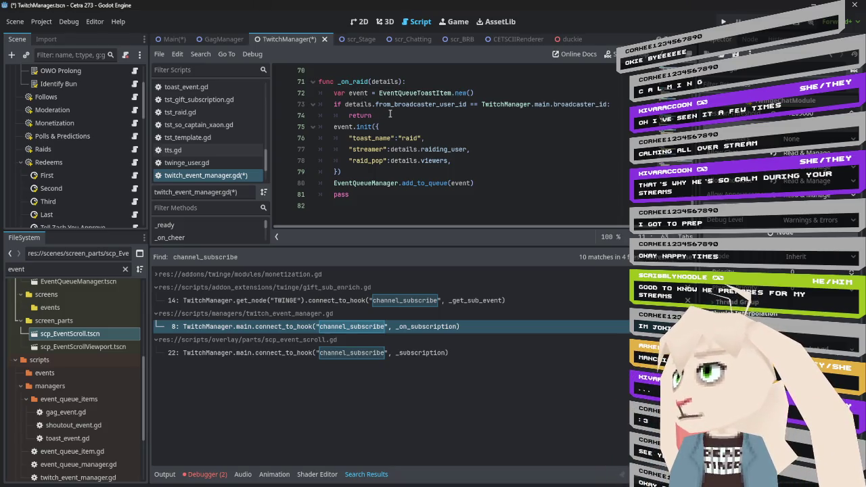
- Delete the broadcaster-ID check and return lines from _on_raid and save the script
mouse_move(390, 113)
mouse_down()
mouse_move(473, 103)
mouse_move(483, 90)
mouse_up()
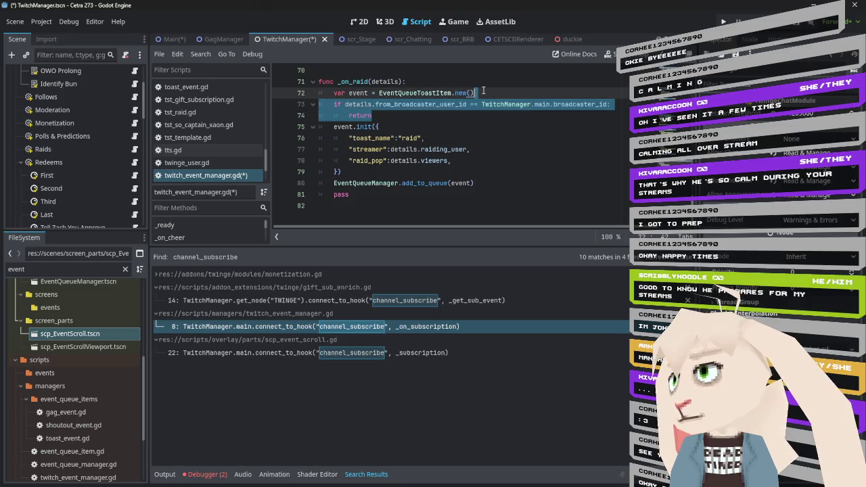
key(Delete)
key(ctrl+s)
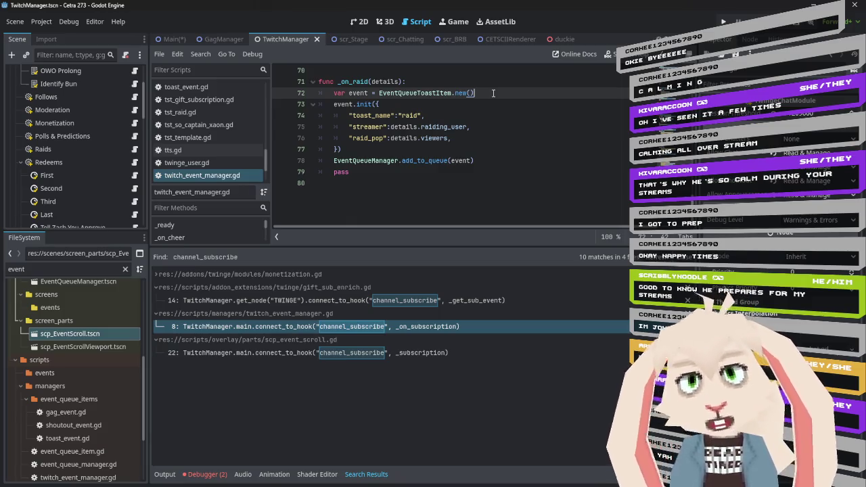
- Bring up the GagManager scene with its ShoutoutQueue, HypeTrain, Spotlight and Party gags
click(172, 39)
click(224, 39)
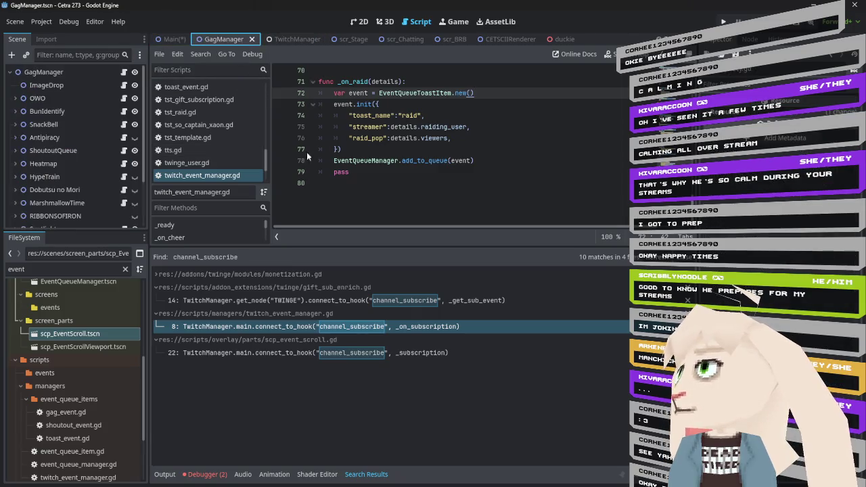
scroll(96, 149, down, 3)
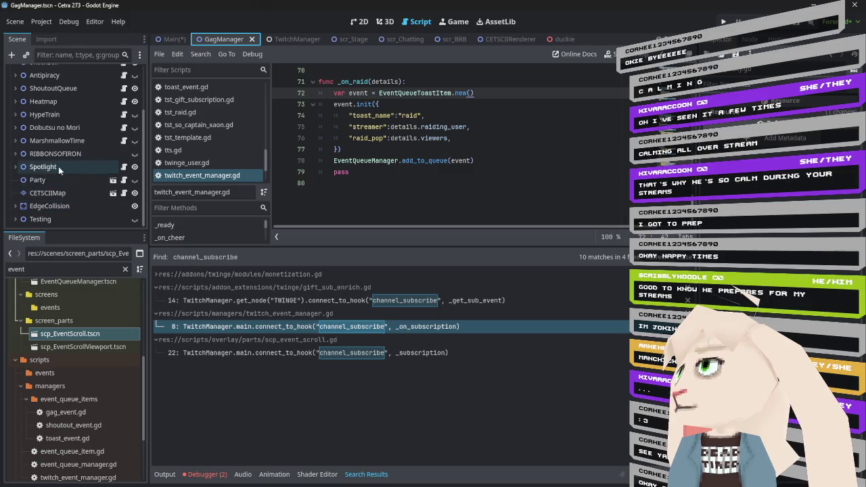
- Expand the Spotlight node and open spotlight.gd from its top line, then return to Main
click(16, 167)
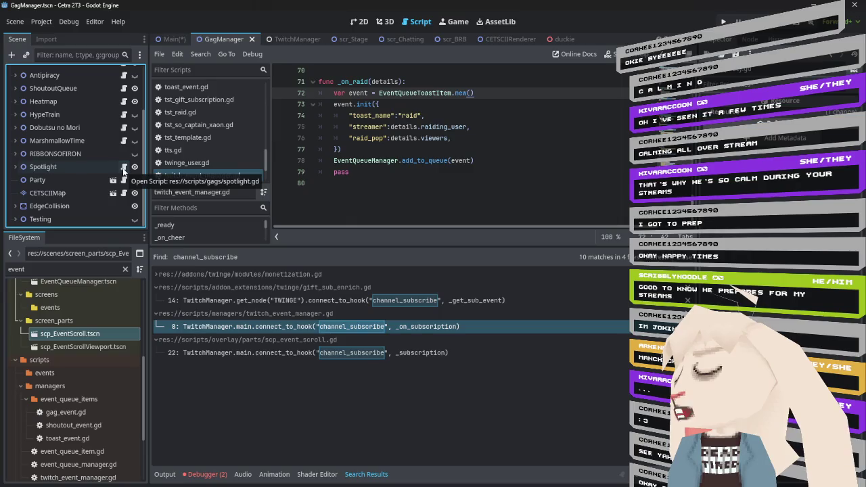
click(123, 168)
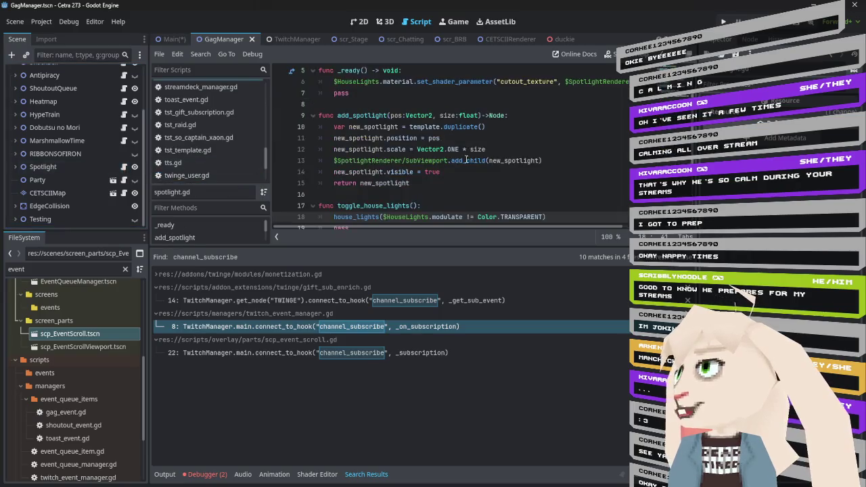
scroll(487, 165, up, 2)
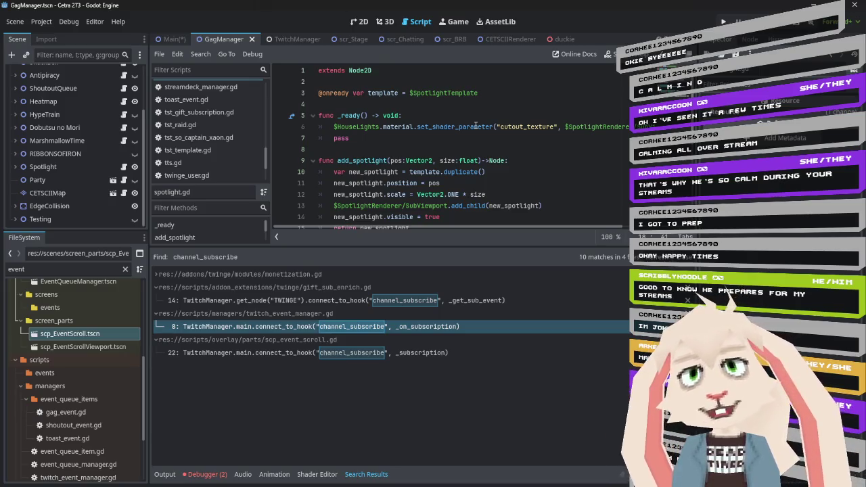
click(172, 40)
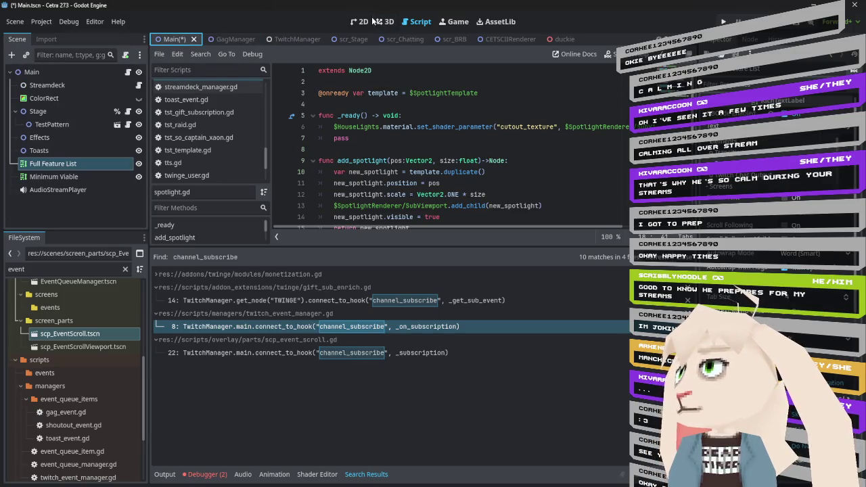
- Show the Main scene's 2D canvas and select the Minimum Viable text panel
click(370, 22)
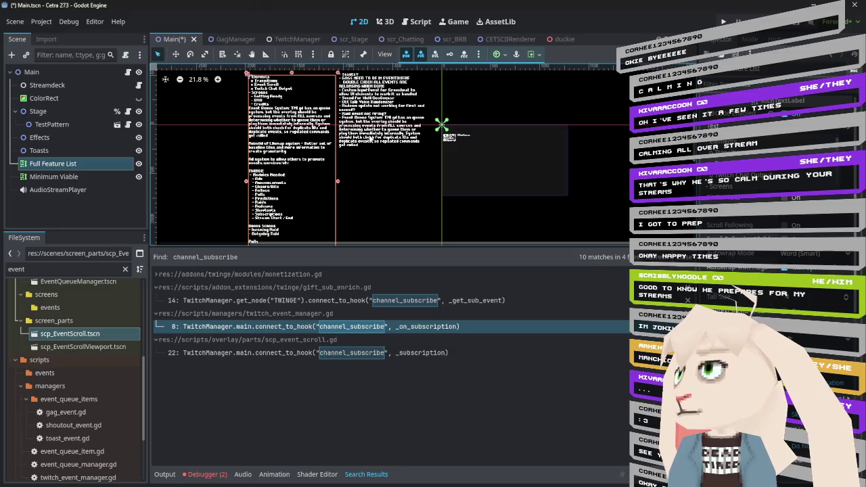
scroll(370, 128, up, 3)
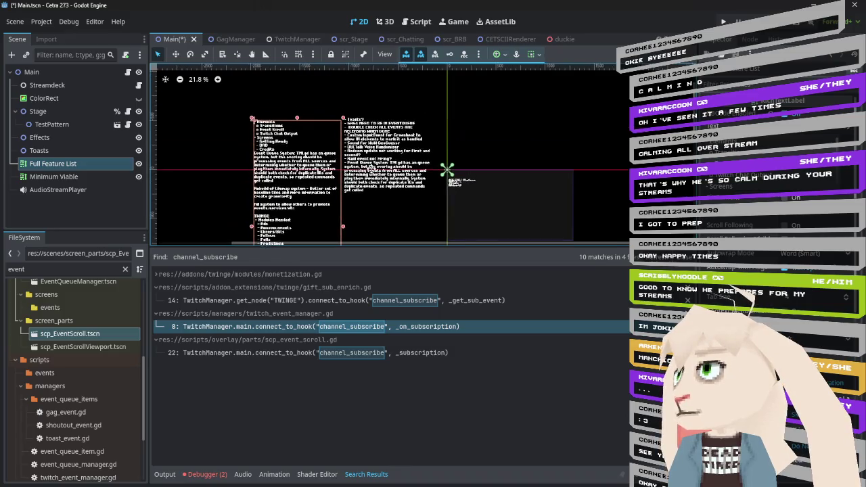
click(375, 133)
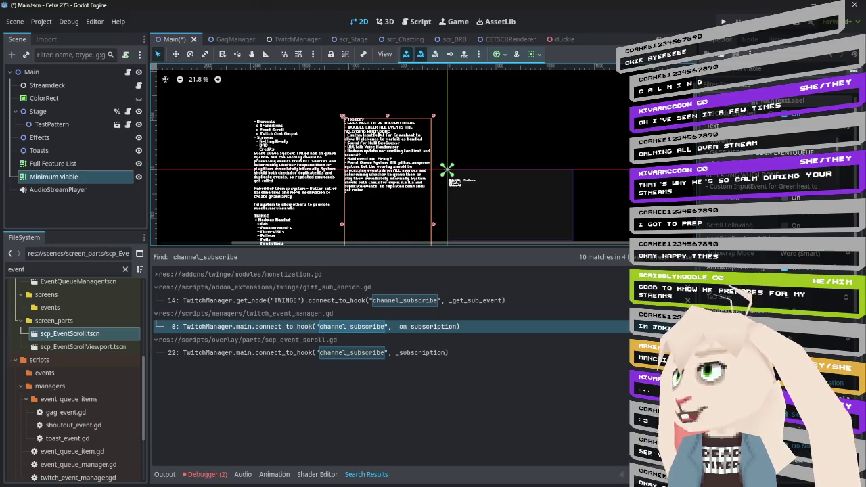
scroll(389, 155, up, 5)
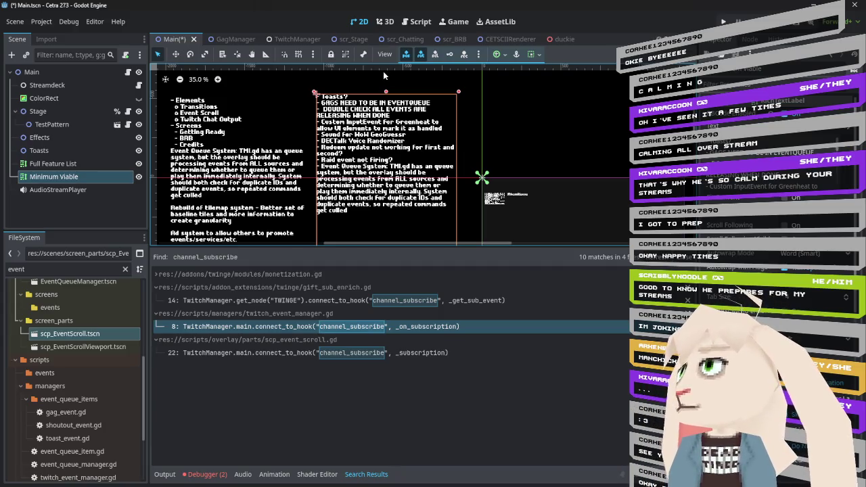
click(222, 39)
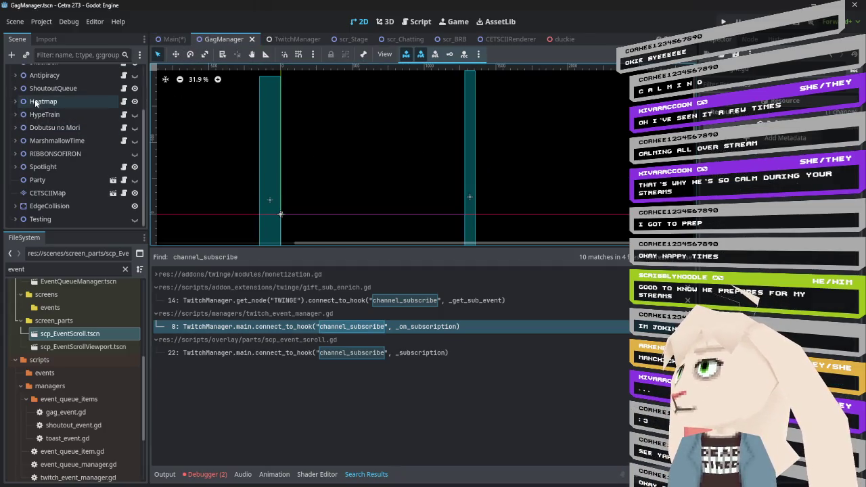
- Make the Antipiracy gag visible to preview its message, then hide it again
click(135, 75)
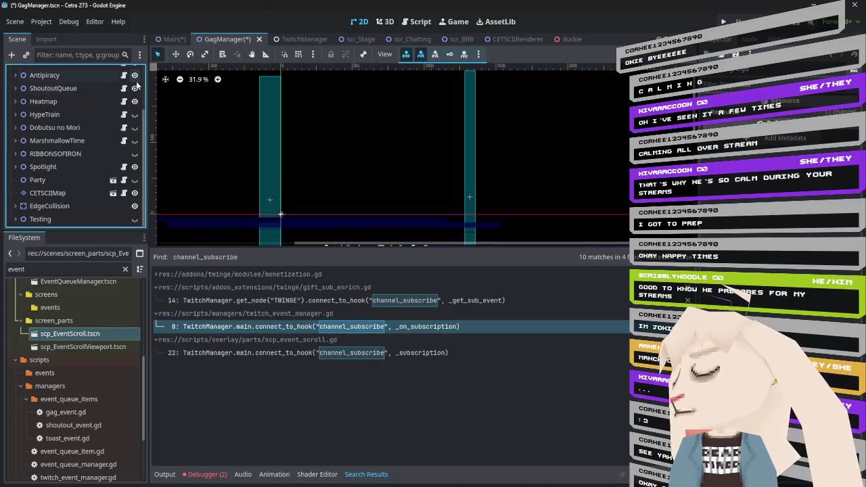
drag(406, 180, 415, 79)
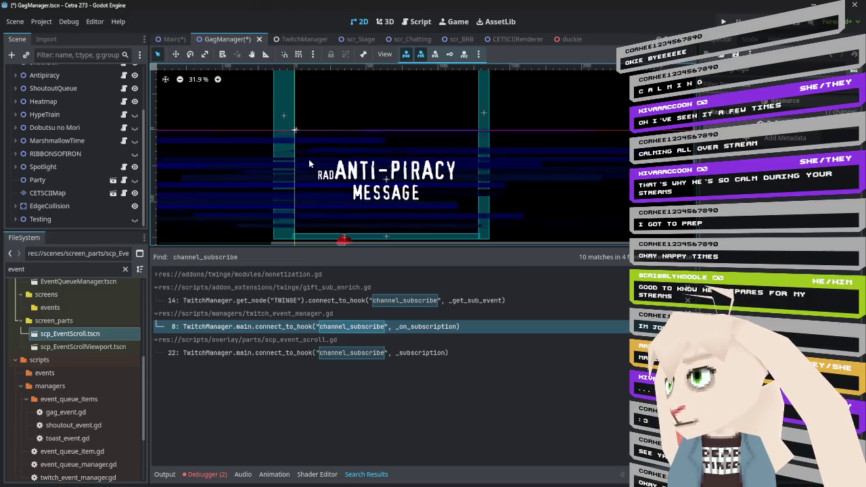
click(134, 76)
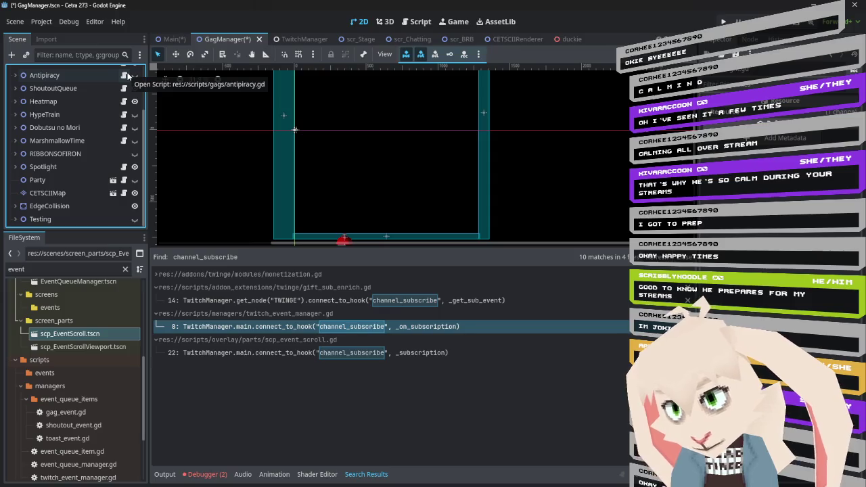
click(171, 39)
text(- Gift Sub Toasts)
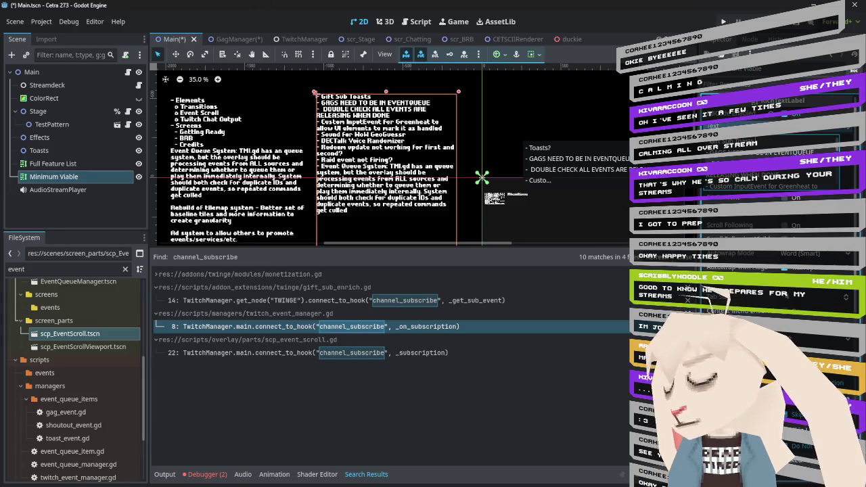
- Make the top note read 'Gift Sub Toasts are unfinished and use old design'
text(Unfinishe)
key(BackSpace)
key(BackSpace)
key(BackSpace)
text(are unfinished and us)
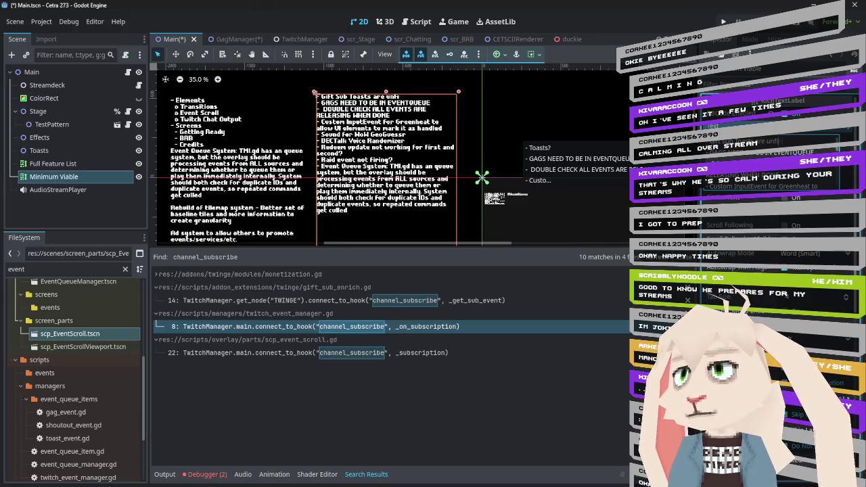
text(e old design)
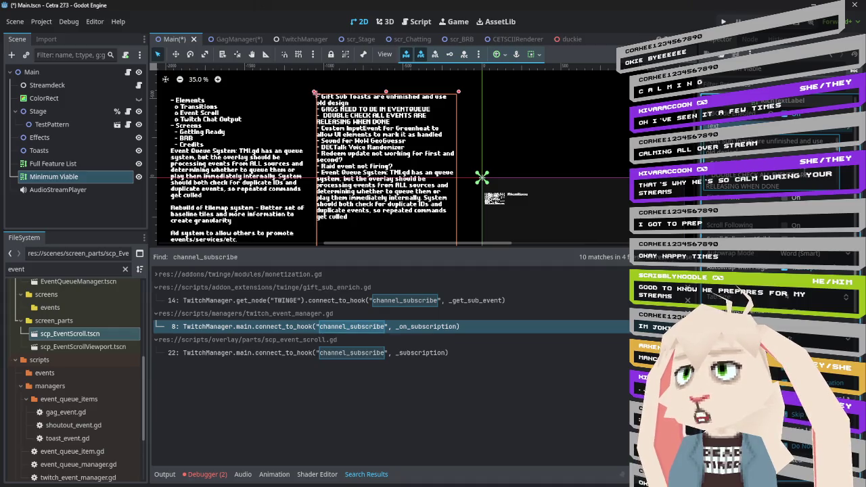
scroll(769, 179, down, 1)
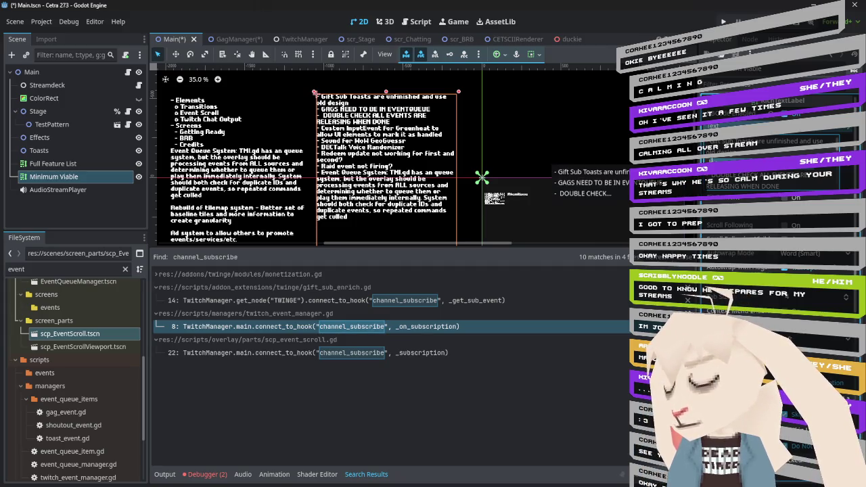
- Replace the GAGS NEED TO BE IN EVENTQUEUE note with 'Bun identify provides unique challenges for gag queue'
key(BackSpace)
key(BackSpace)
key(BackSpace)
text(identify)
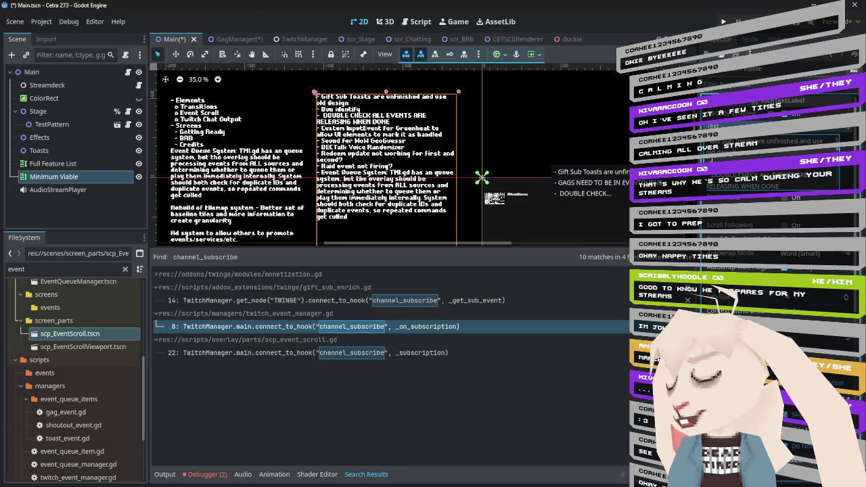
text( provides unique)
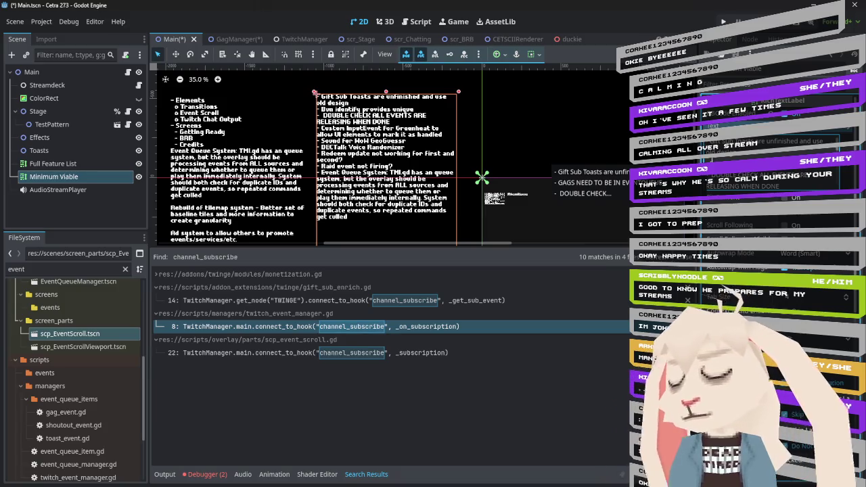
text( challeng)
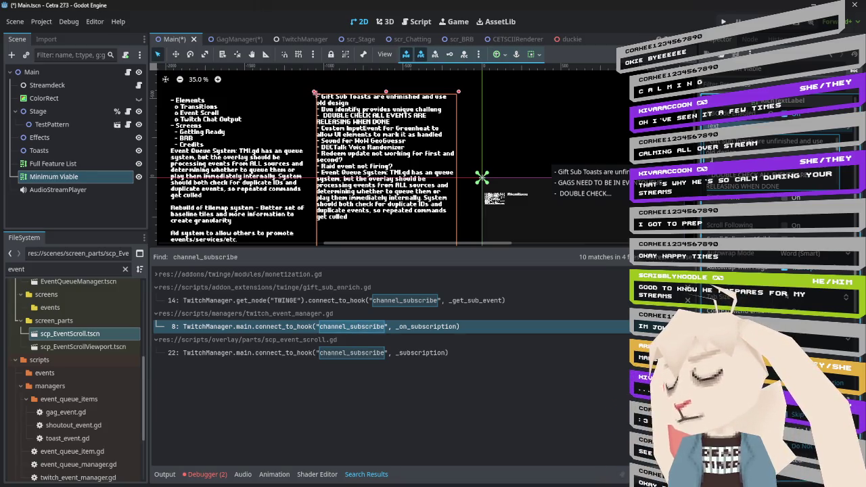
text(es for gag queue)
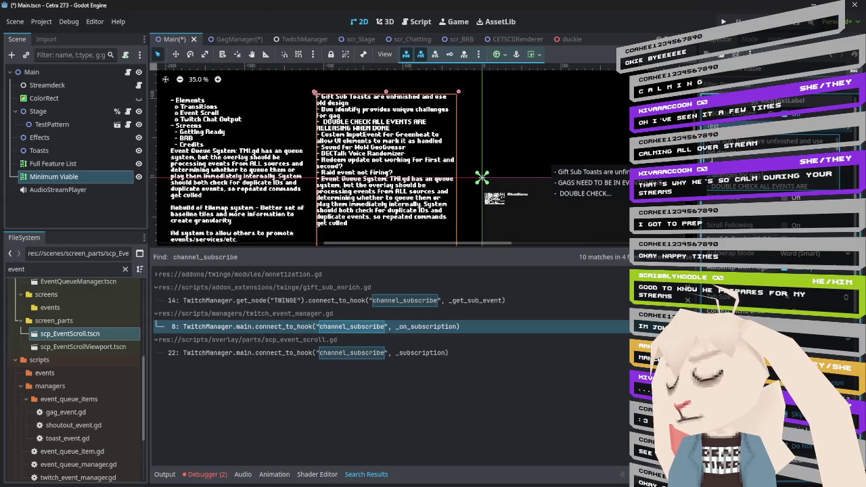
scroll(772, 162, down, 2)
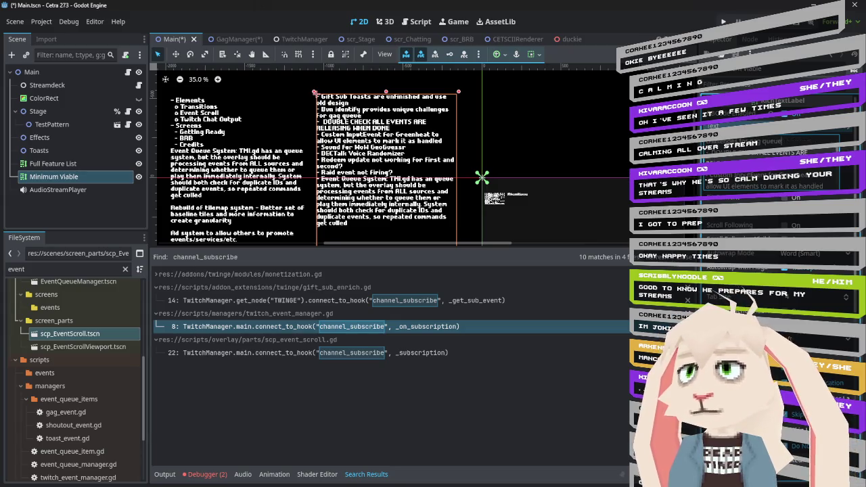
scroll(772, 182, up, 2)
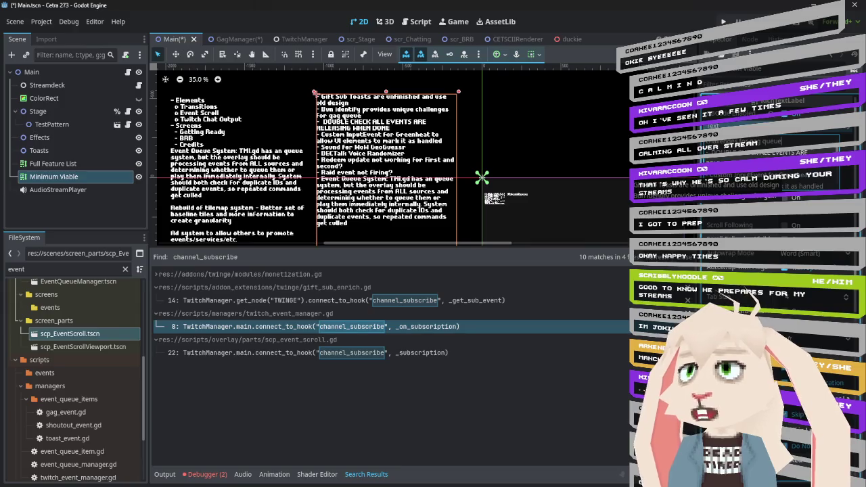
scroll(772, 169, down, 2)
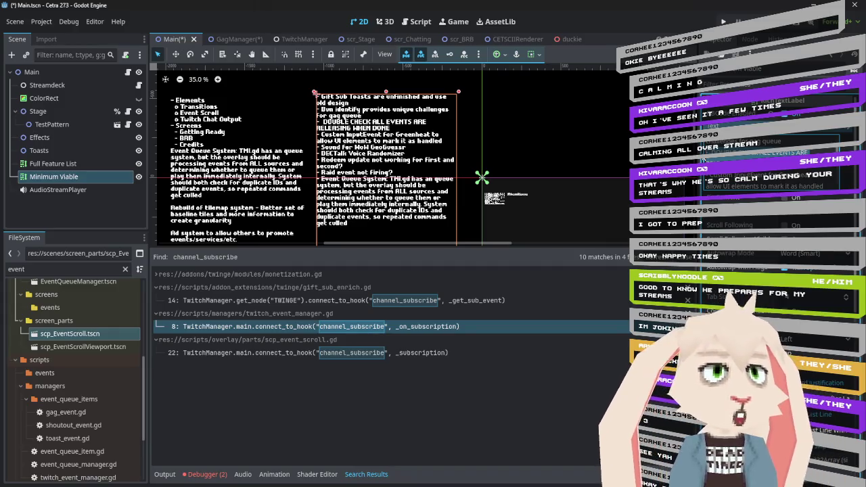
key(BackSpace)
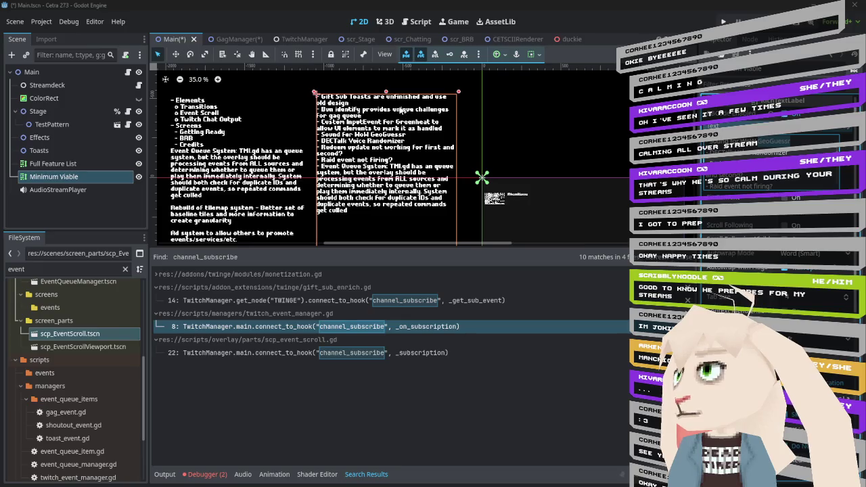
- Scroll through the Minimum Viable notes while clearing the DOUBLE CHECK ALL EVENTS ARE RELEASING WHEN DONE line
scroll(772, 162, down, 3)
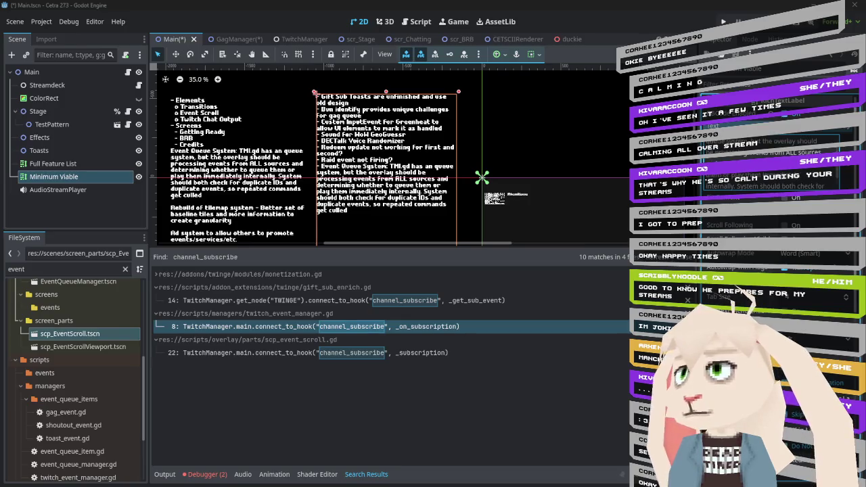
scroll(797, 155, up, 2)
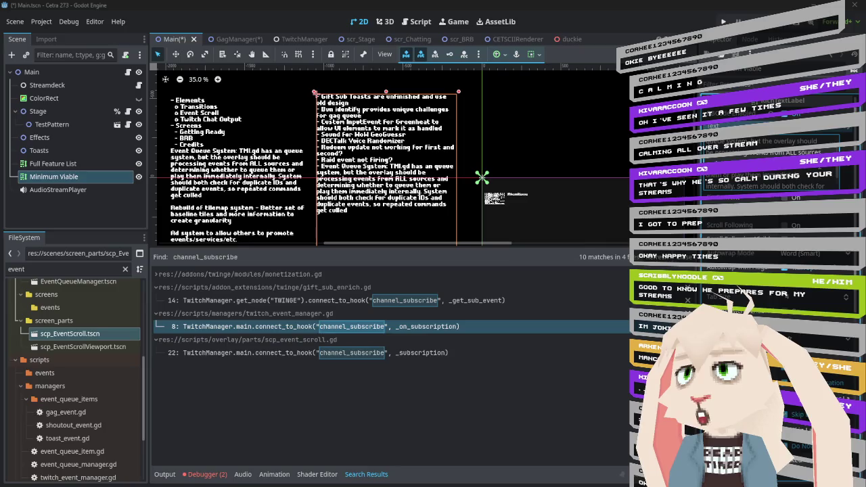
scroll(772, 169, down, 2)
scroll(747, 183, down, 2)
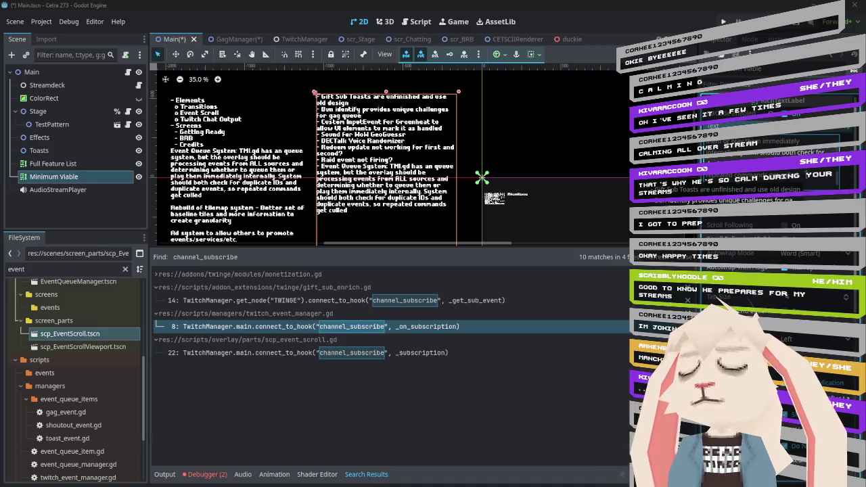
scroll(806, 174, down, 2)
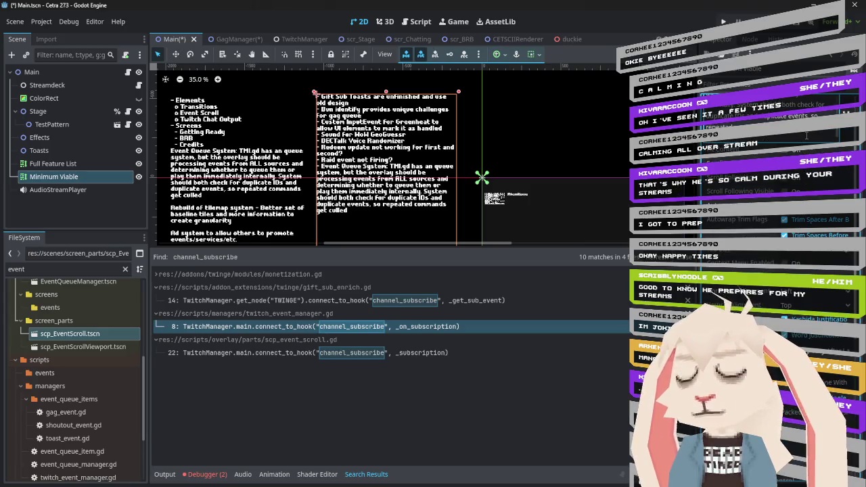
- Add the note 'System to manage redeems (enable/disable certain redeems based on current scene, etc.)' to the to-do text
text(- System)
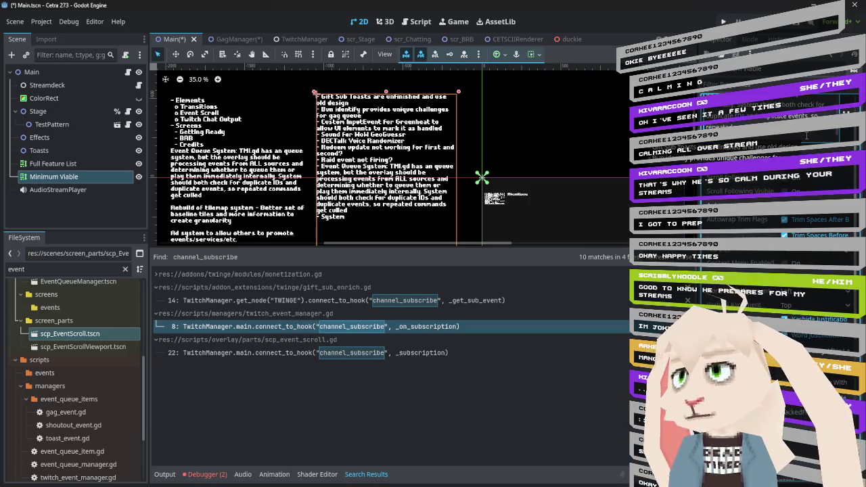
text( to manage re)
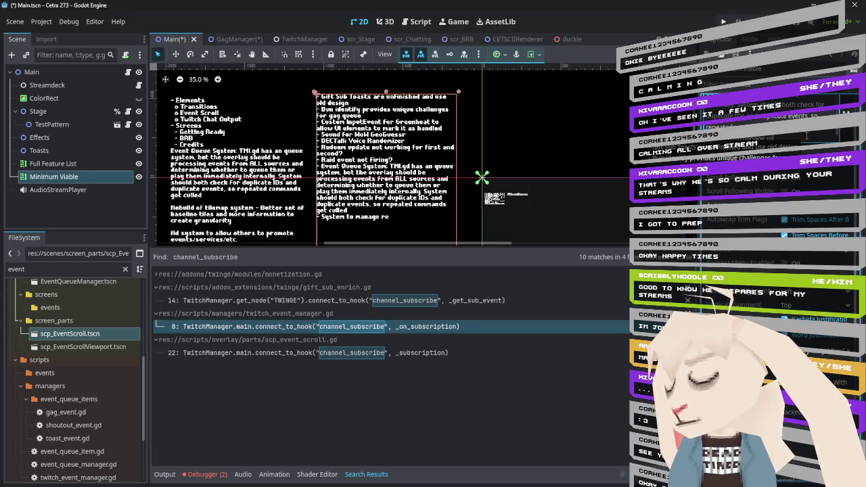
text(deems (enable)
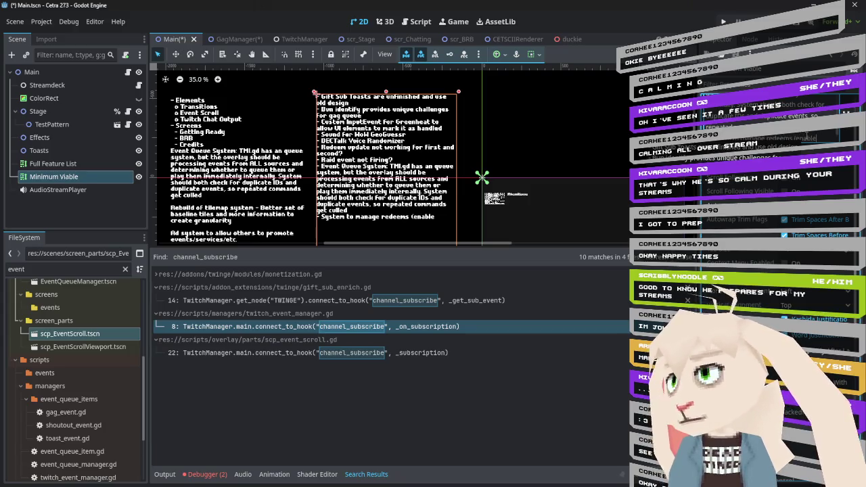
text(/disable certain redeems)
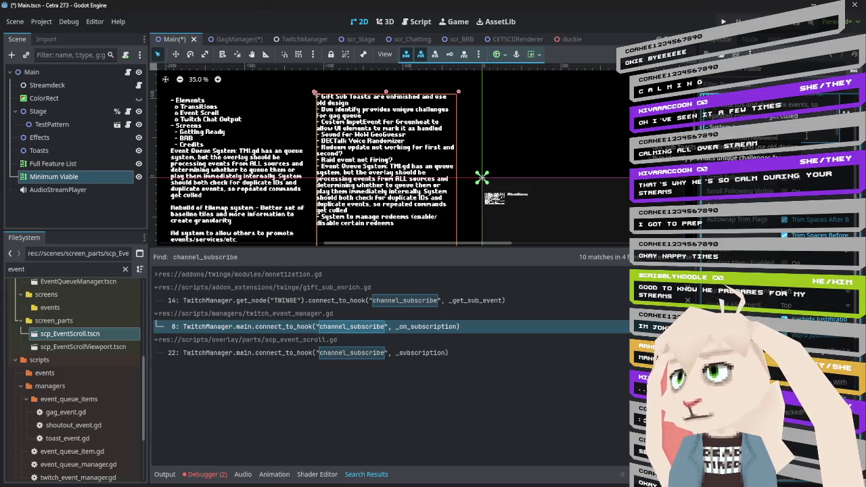
text( bas)
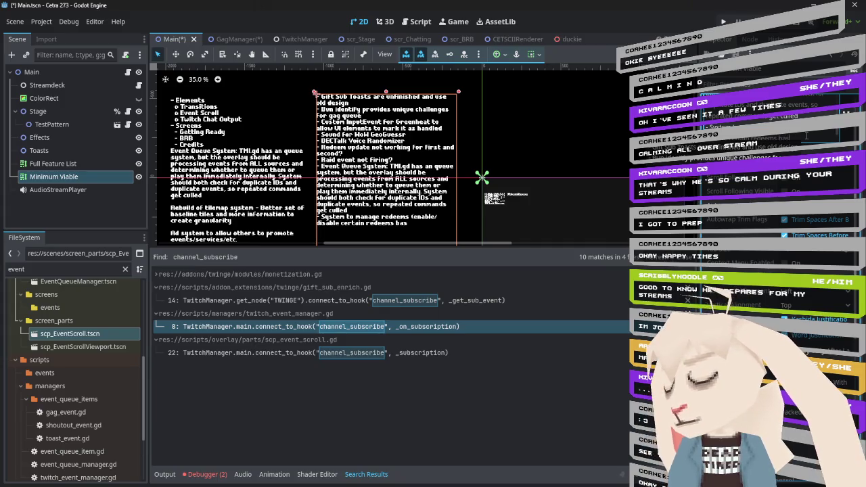
text(ed on current scene, etc.)
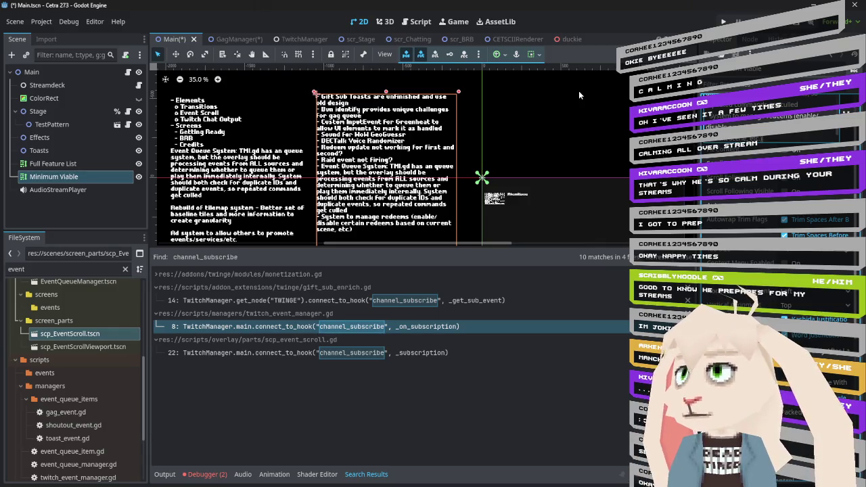
click(360, 38)
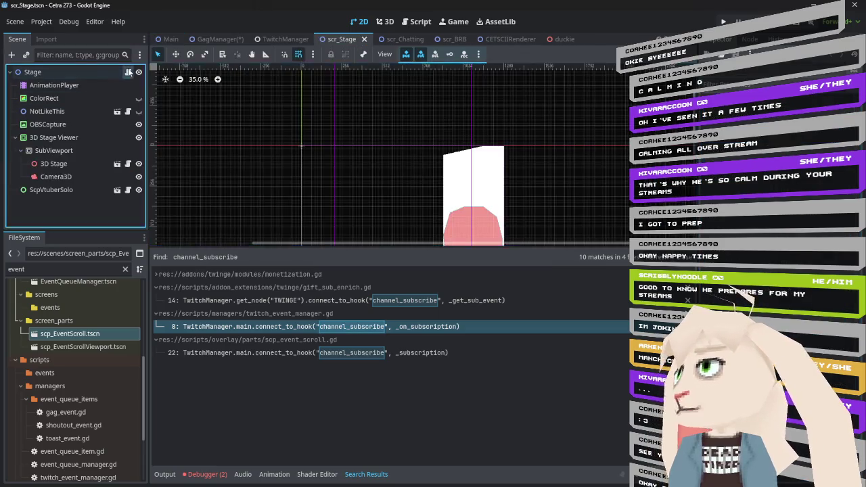
- Open the Stage node's script and jump to the Stage class definition in stage_template.gd
click(128, 72)
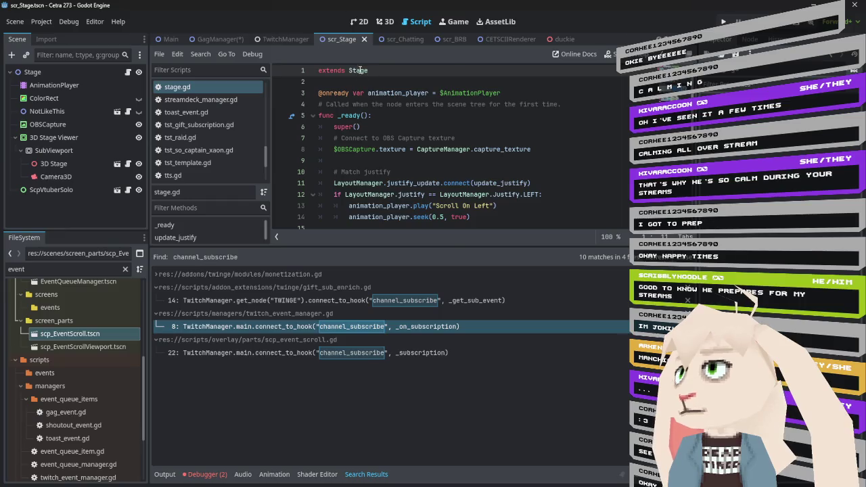
right_click(359, 70)
click(405, 236)
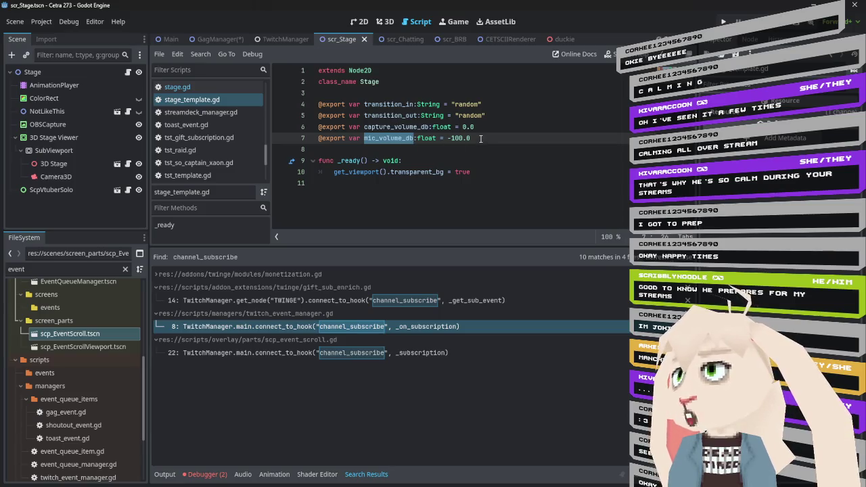
- Add an exported enabled_redeems String variable defaulting to "" after mic_volume_db
click(480, 138)
key(Return)
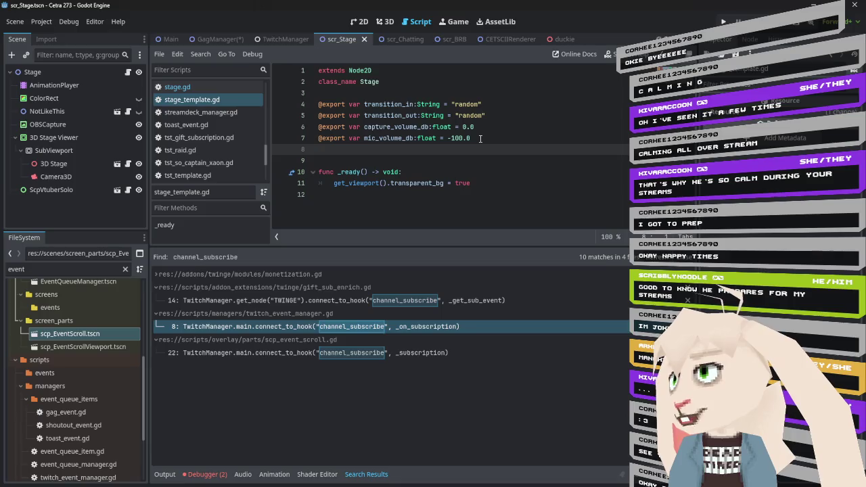
text(@export var)
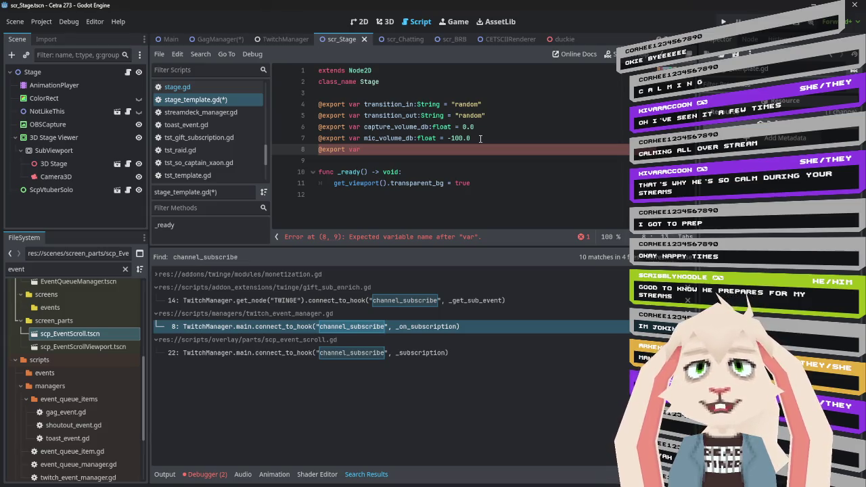
text(cnabled_r)
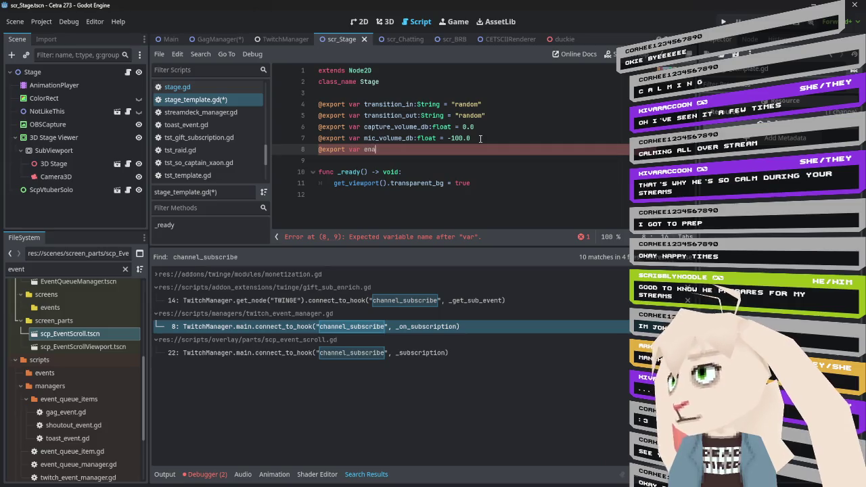
text(edeems)
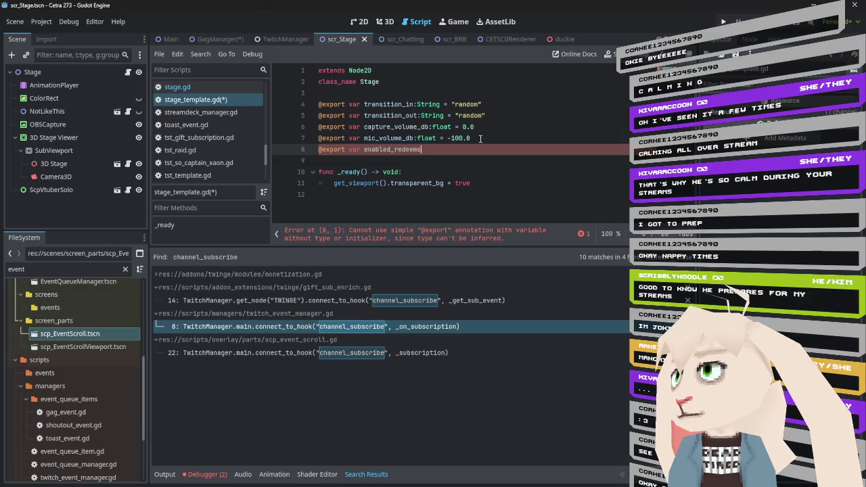
text(:text)
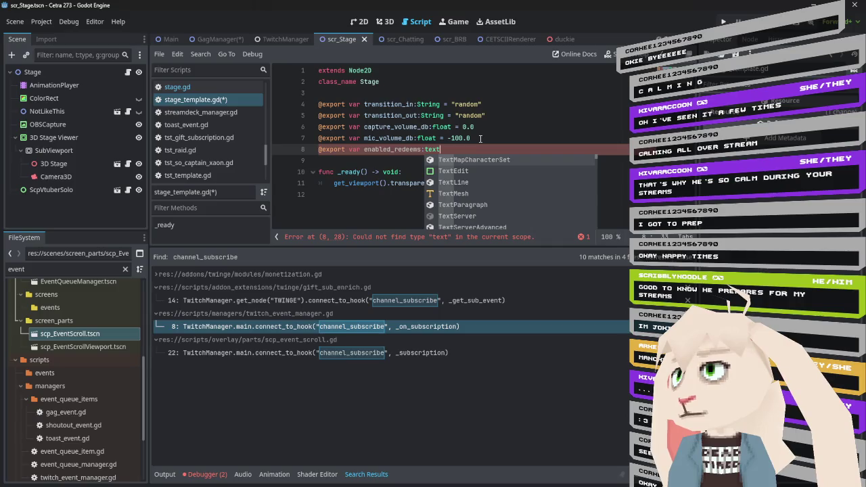
text( = ")
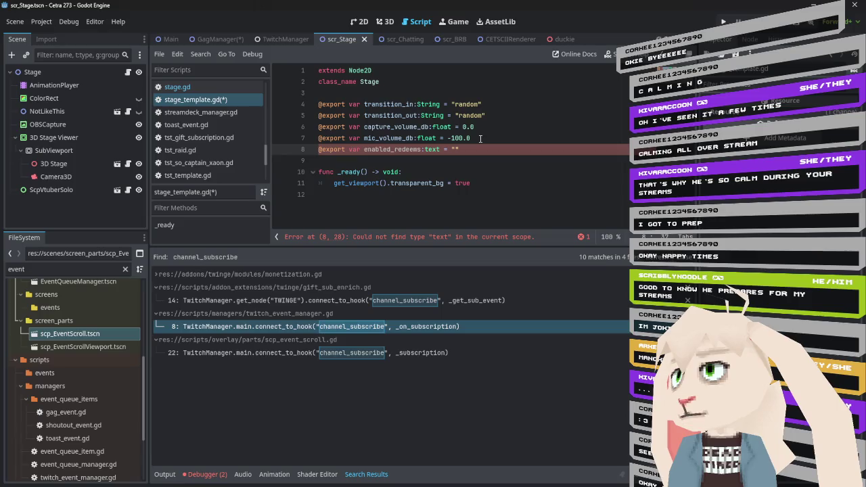
key(Left)
key(shift+Left)
key(shift+Left)
key(shift+Left)
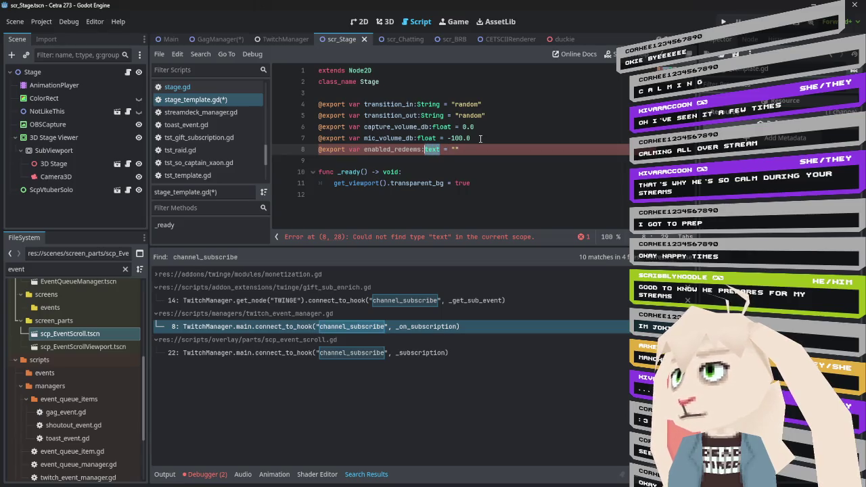
text(String)
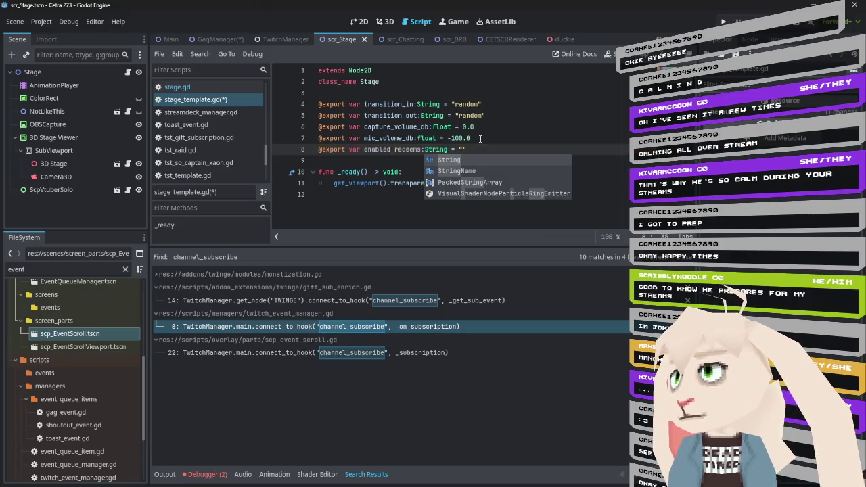
- Duplicate that declaration and rename the copy to disabled_redeems
key(ctrl+shift+d)
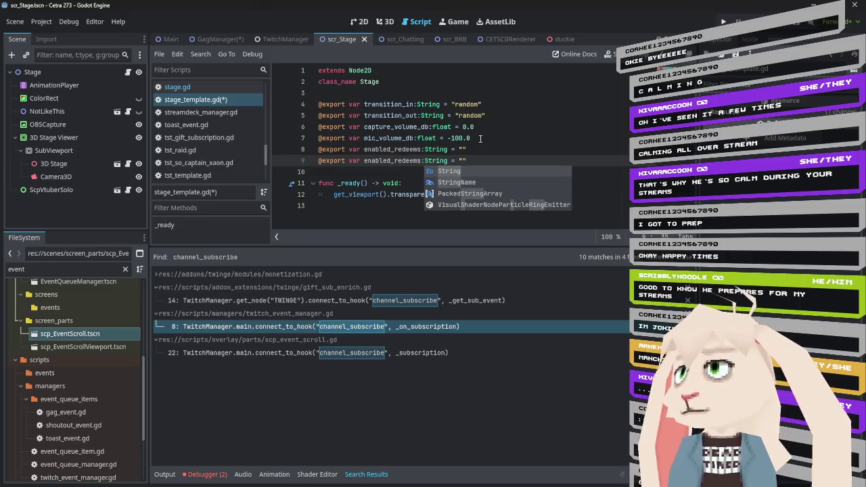
click(371, 159)
key(BackSpace)
key(BackSpace)
text(dis)
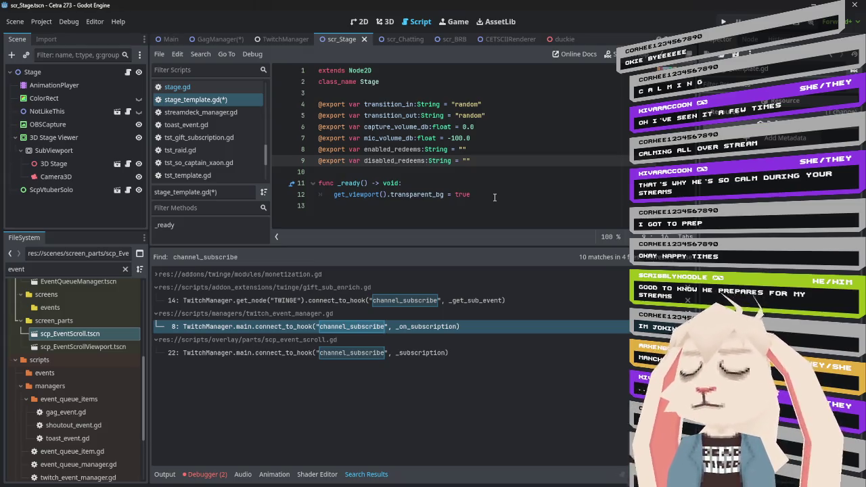
- Switch to the GagManager scene and look through the BunIdentify node's script
click(218, 39)
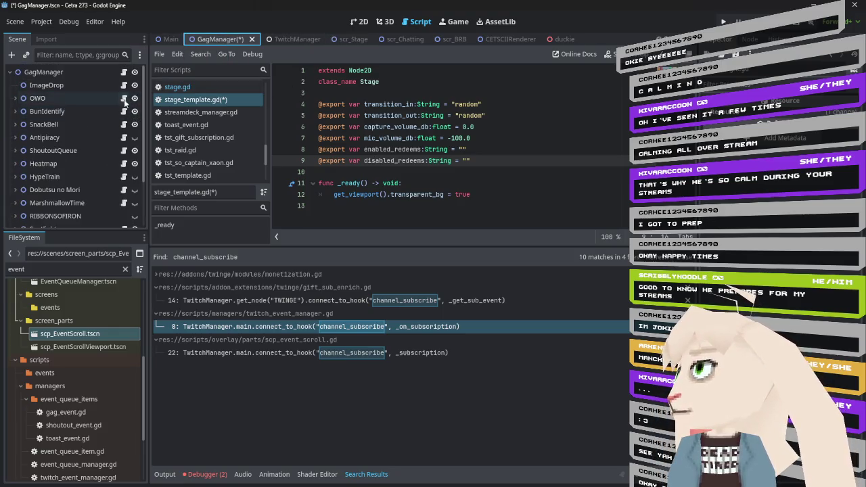
click(124, 111)
scroll(426, 161, up, 10)
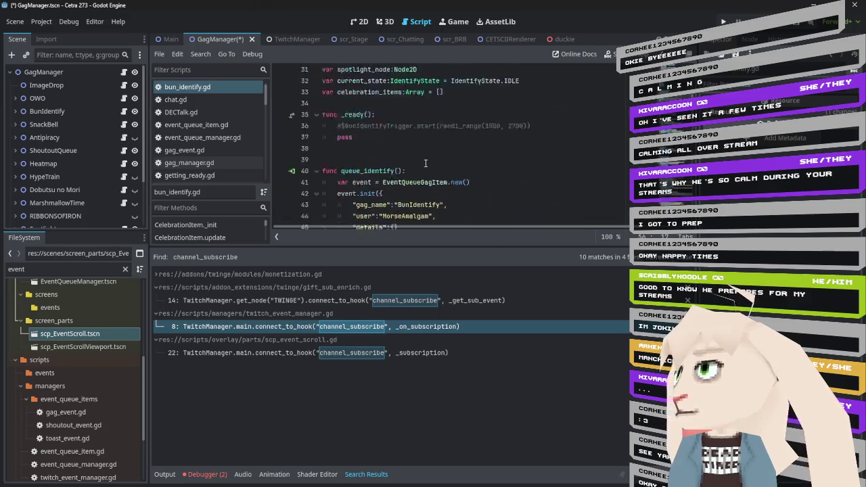
scroll(426, 160, down, 2)
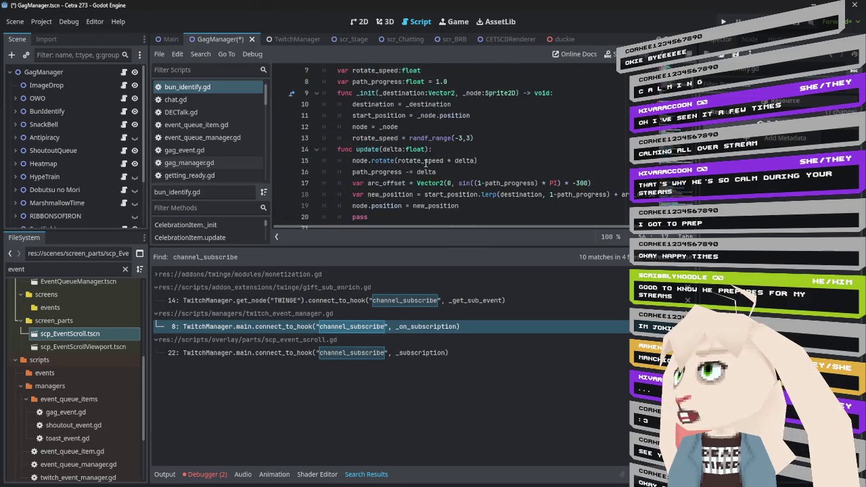
scroll(471, 187, up, 2)
scroll(452, 170, down, 7)
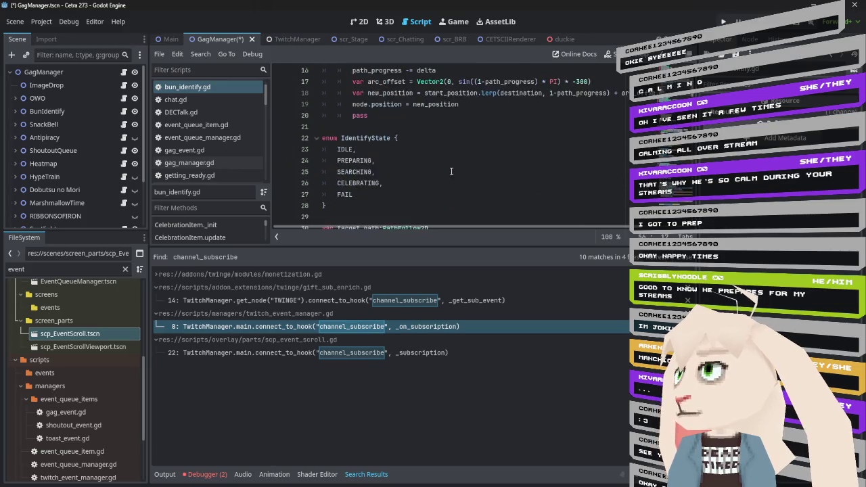
scroll(452, 170, down, 8)
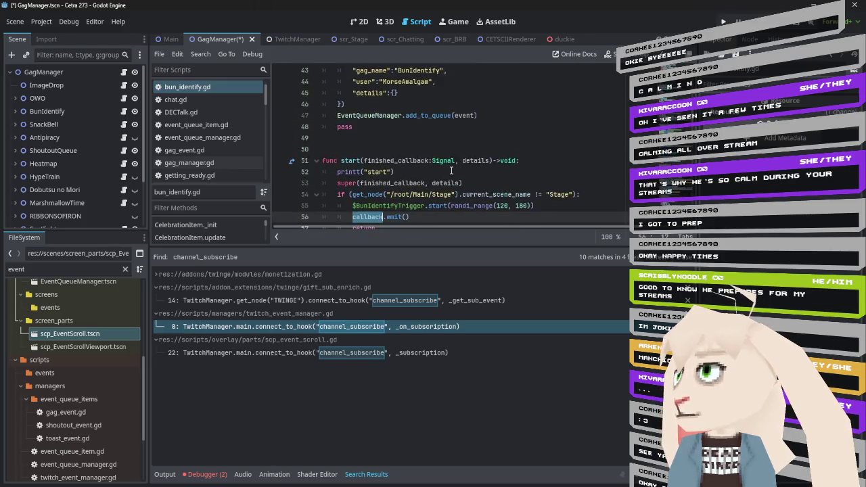
scroll(429, 190, down, 4)
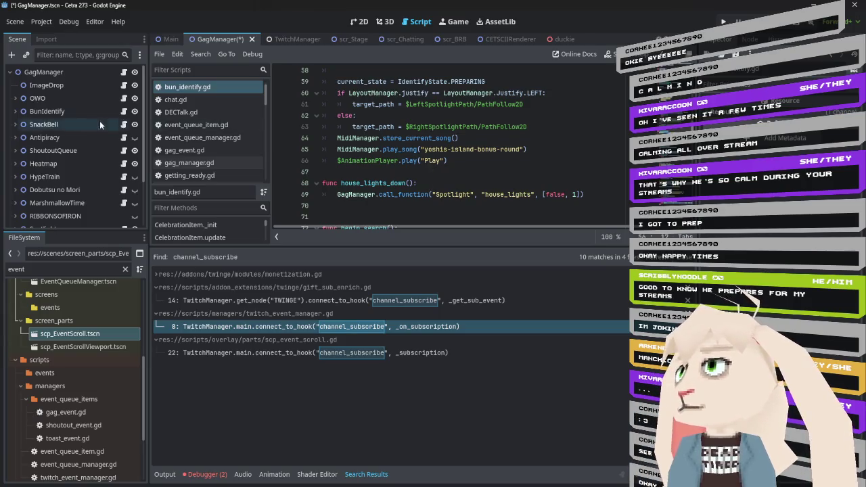
scroll(106, 124, down, 3)
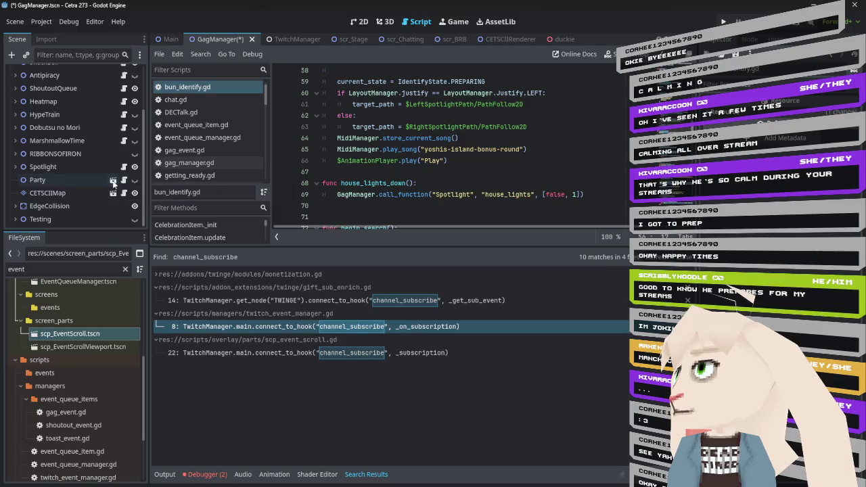
- Bring up the Party node's party_planner.gd script
click(124, 180)
scroll(408, 166, up, 6)
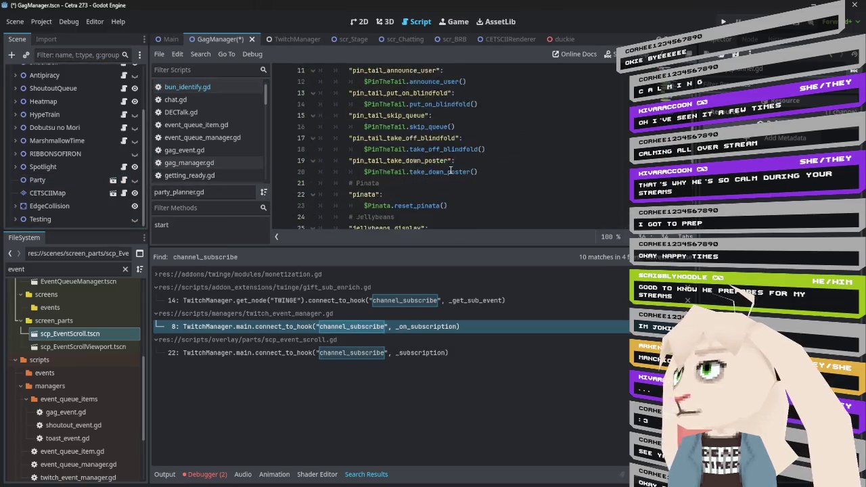
scroll(408, 166, down, 8)
- Open scp_party.tscn, show PinTheTail's pin_the_tail.gd _ready function, and enlarge the code area
click(113, 180)
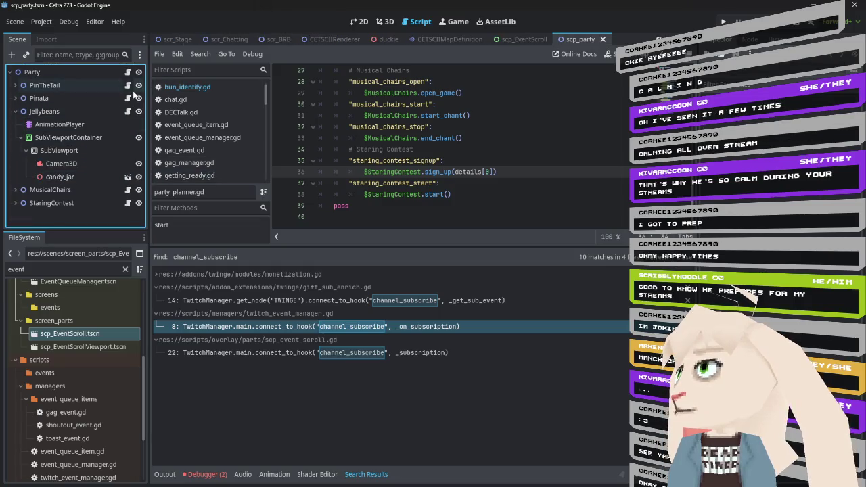
click(128, 85)
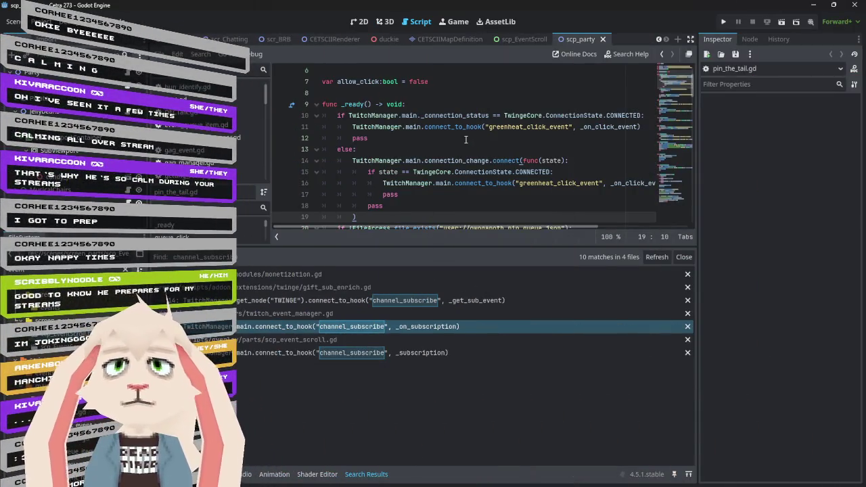
mouse_move(451, 247)
mouse_down()
mouse_move(446, 351)
mouse_move(443, 332)
mouse_up()
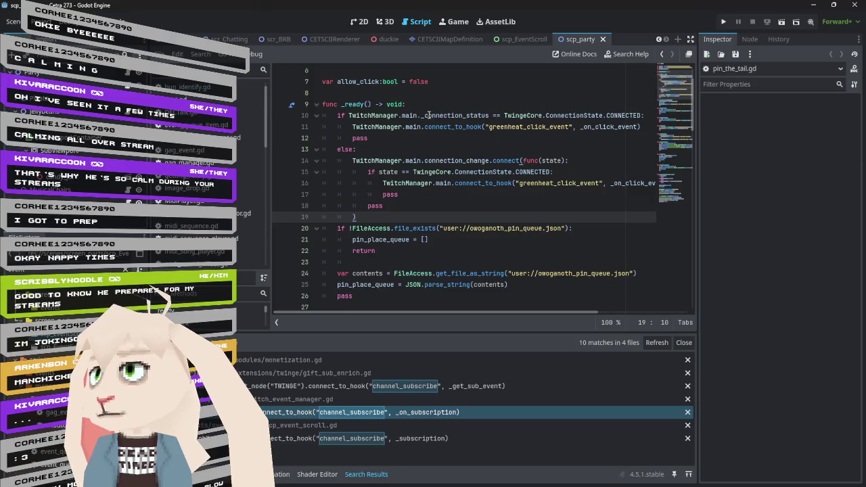
double_click(428, 115)
double_click(621, 115)
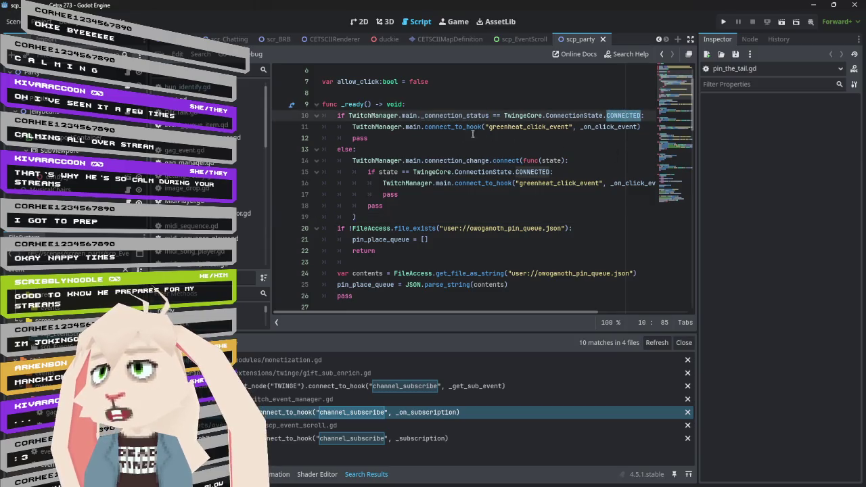
double_click(528, 127)
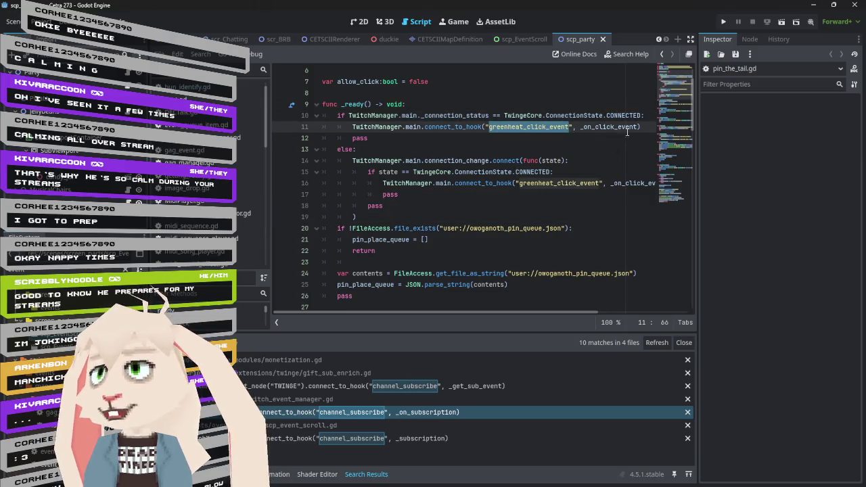
double_click(452, 161)
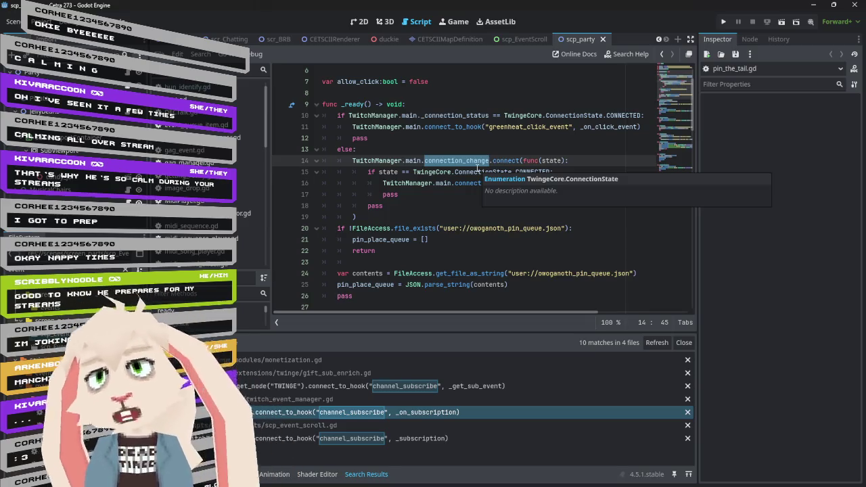
right_click(452, 127)
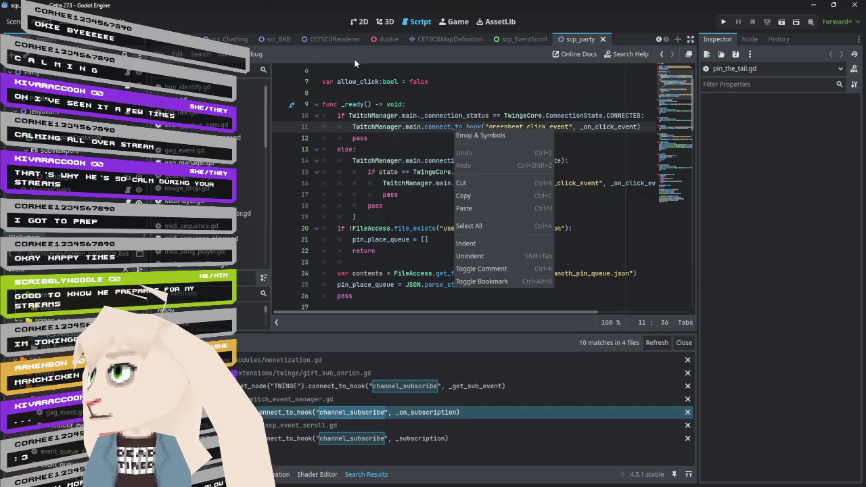
scroll(355, 44, up, 5)
key(Escape)
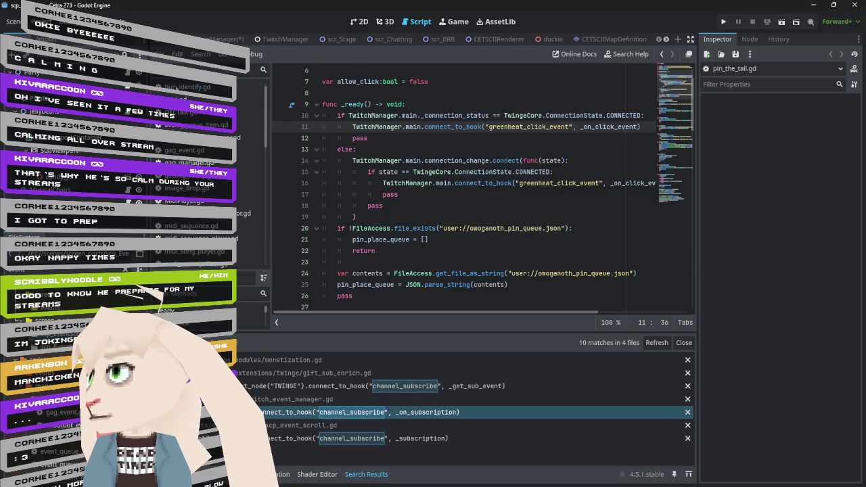
- Switch to TwitchManager and scroll twinge.gd to review register_hook and connect_to_hook's false return
click(284, 39)
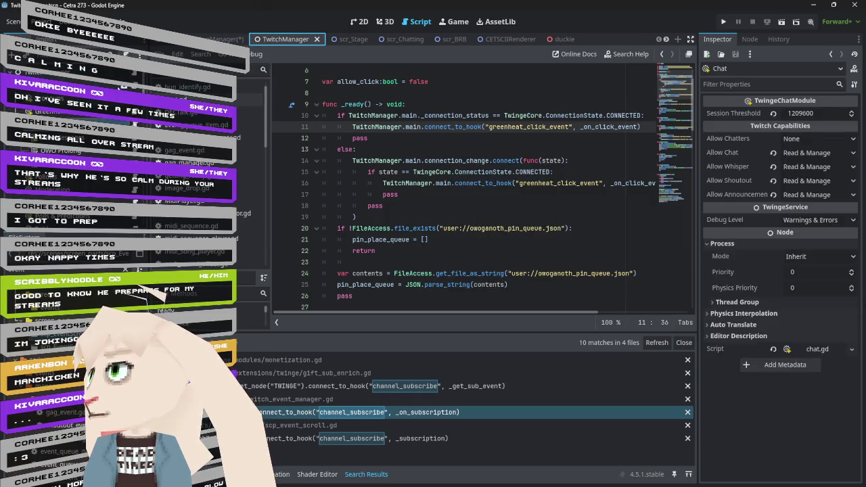
scroll(449, 190, down, 10)
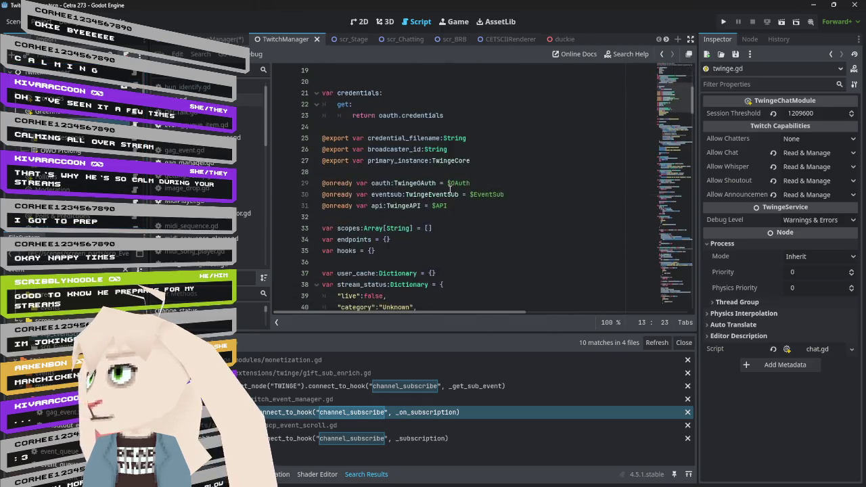
scroll(450, 190, down, 10)
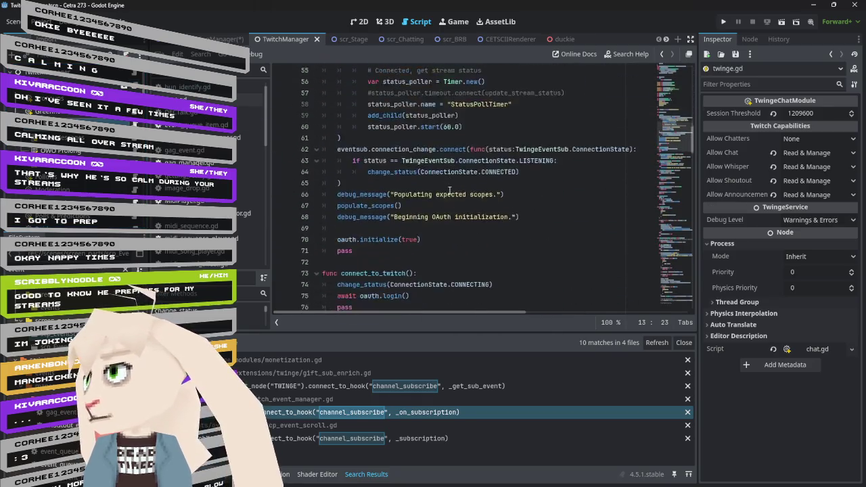
scroll(444, 190, down, 4)
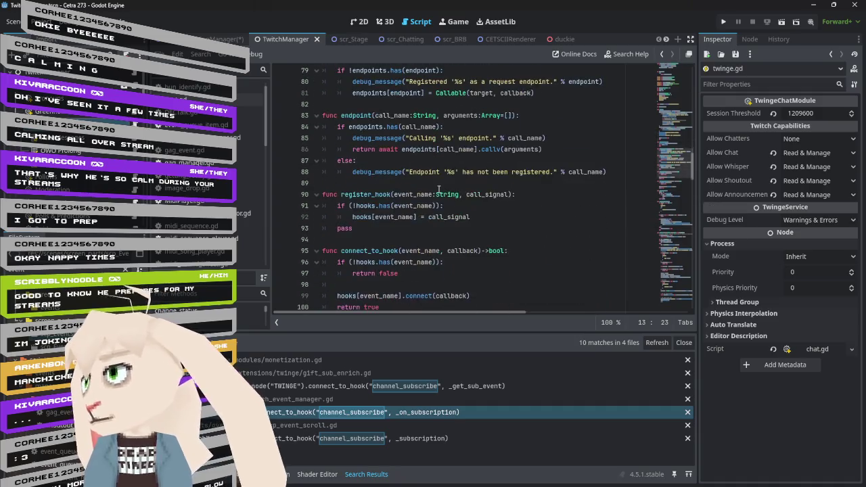
mouse_move(436, 190)
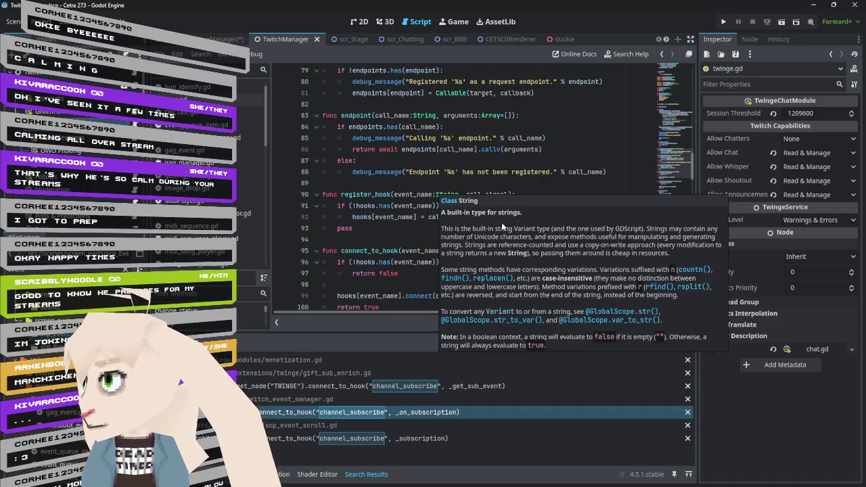
scroll(369, 176, down, 1)
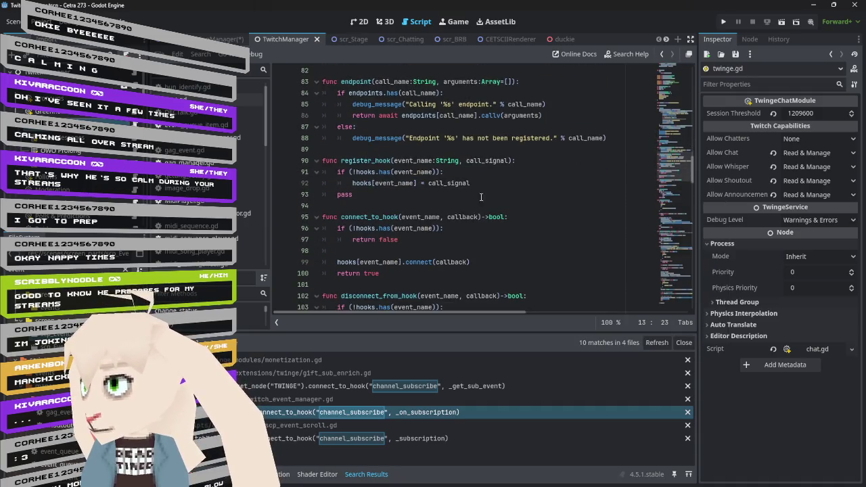
double_click(391, 239)
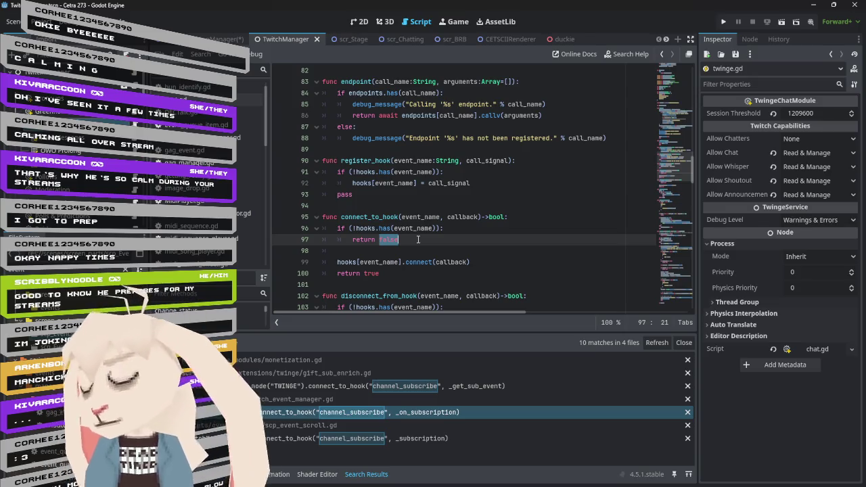
scroll(418, 240, up, 15)
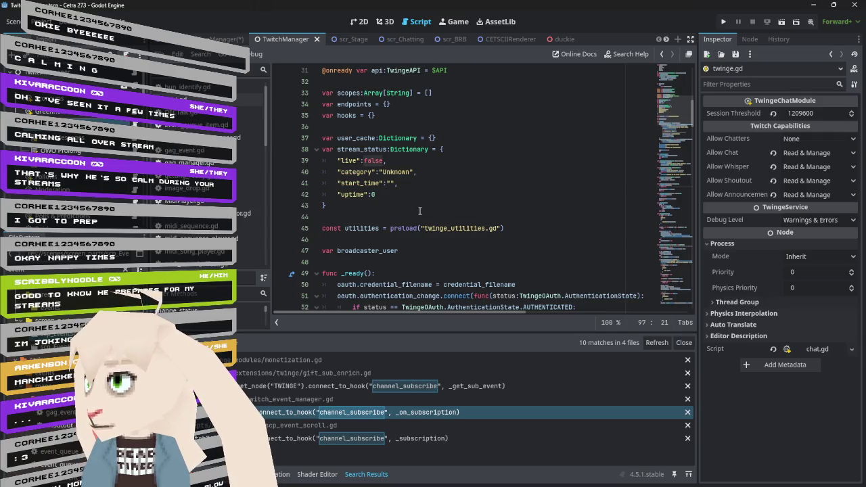
- Declare var pending_hooks = {} and append the callback to pending_hooks[event_name] for unregistered hooks
click(396, 117)
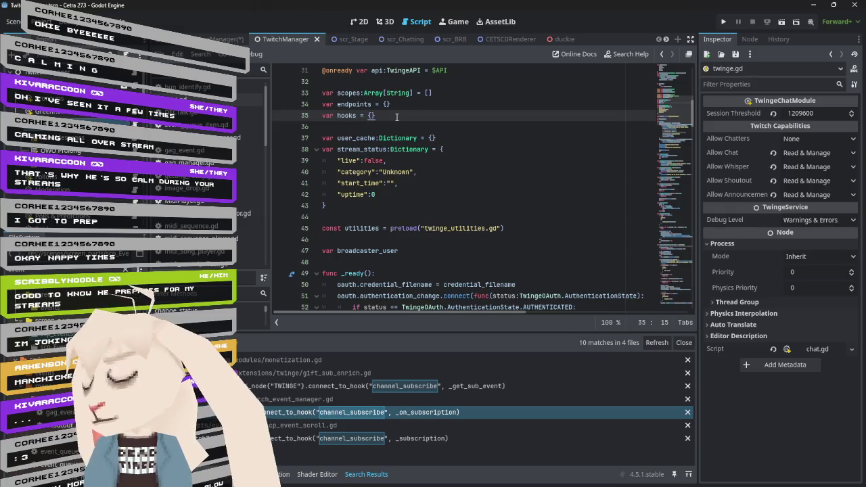
key(Return)
text(var pending_)
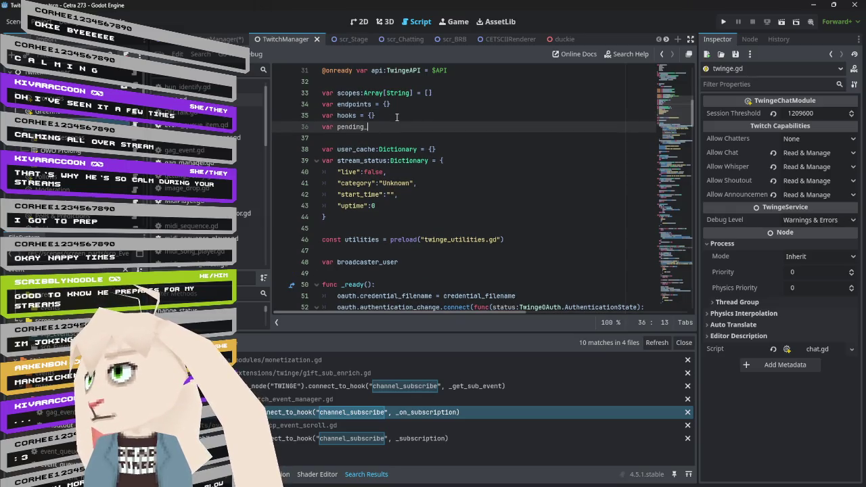
text(hooks = {)
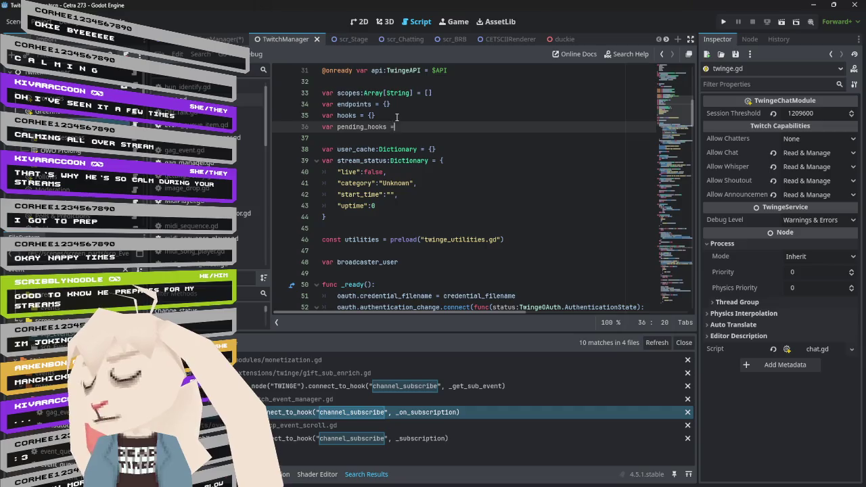
text(})
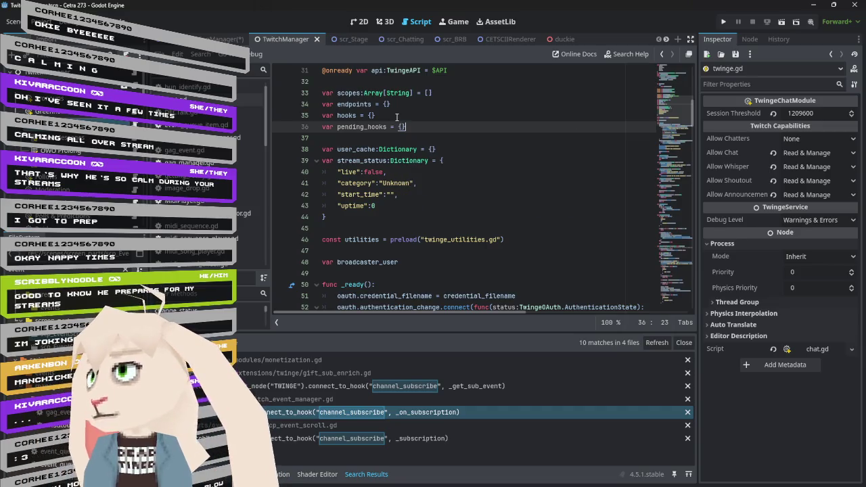
scroll(466, 160, down, 15)
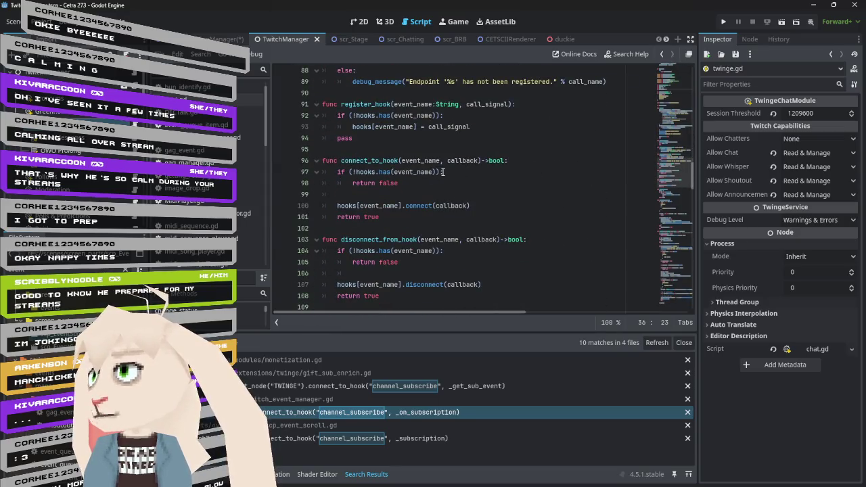
click(446, 172)
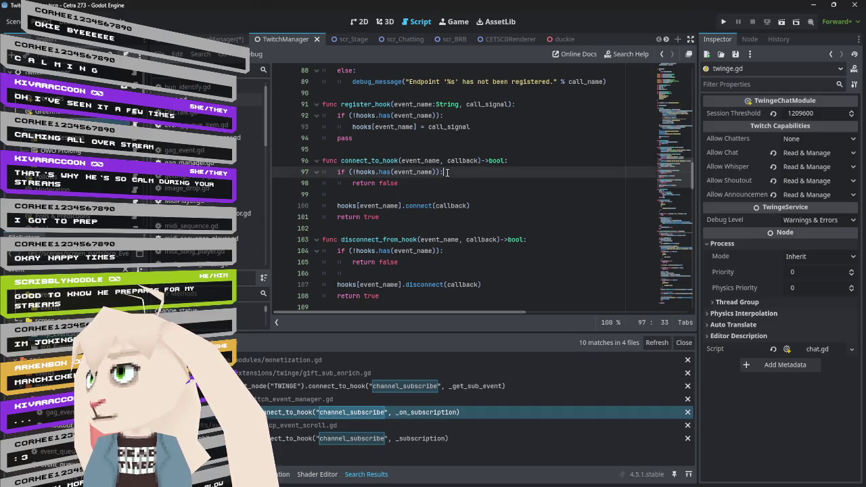
key(Return)
text(pending_hooks[event_name)
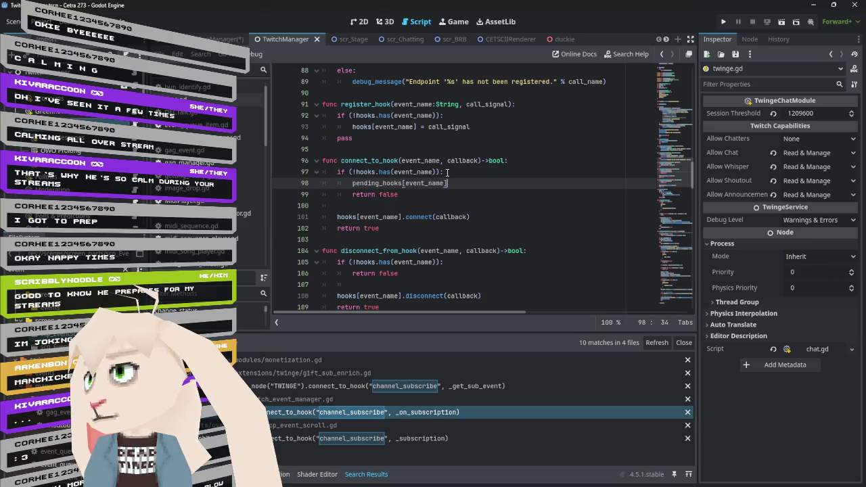
text(.app)
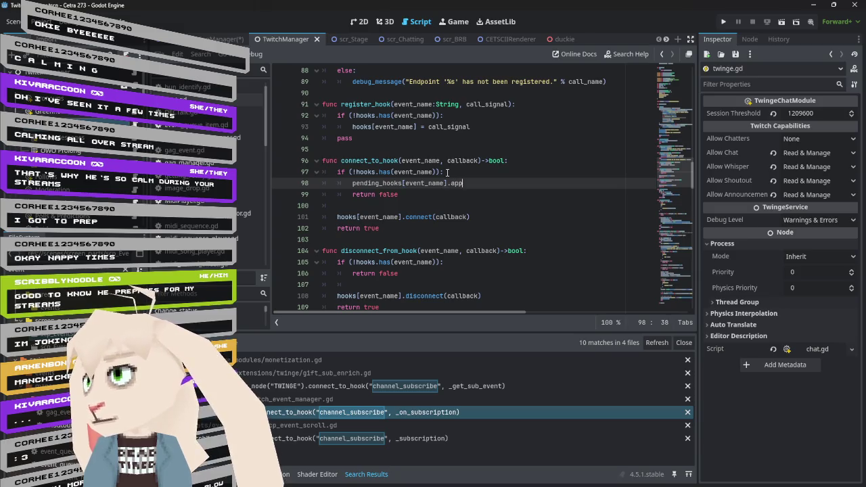
text(end(b)
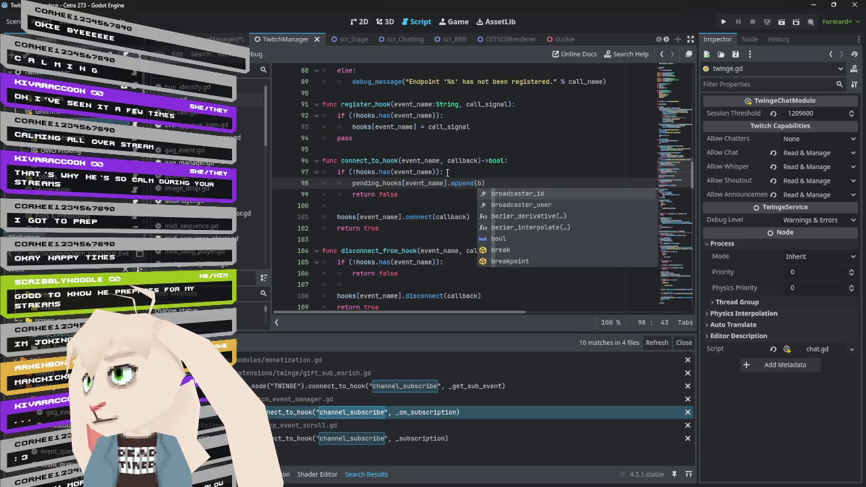
text(allback)
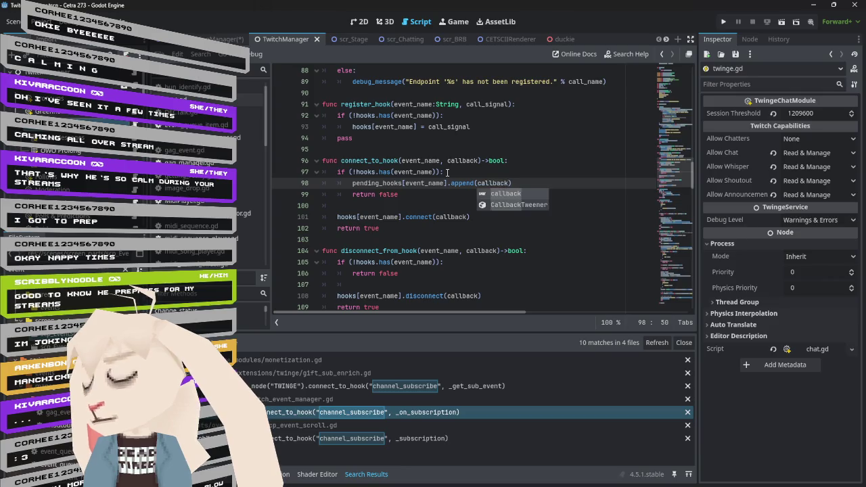
- Above the append, initialize pending_hooks[event_name] to [] when it doesn't exist yet
key(Escape)
key(ctrl+shift+Return)
text(if )
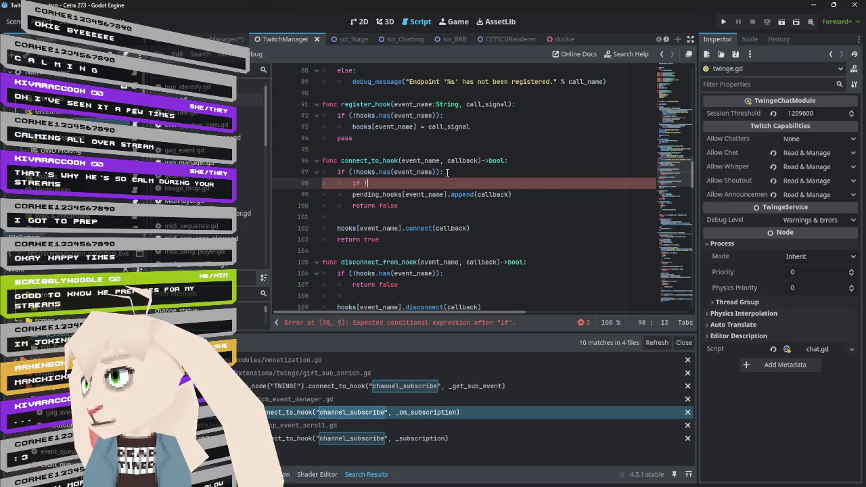
text(pending_pe)
text(nding)
key(BackSpace)
key(BackSpace)
key(BackSpace)
key(BackSpace)
key(BackSpace)
text(hooks.has()
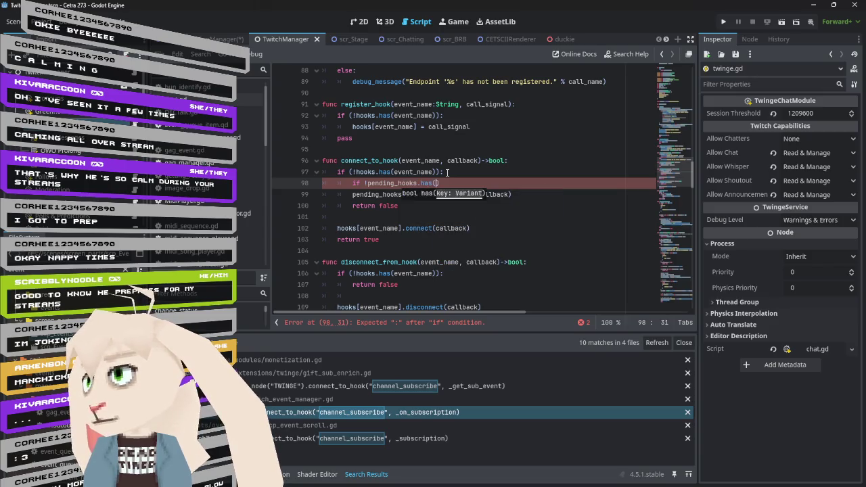
text(event_name)
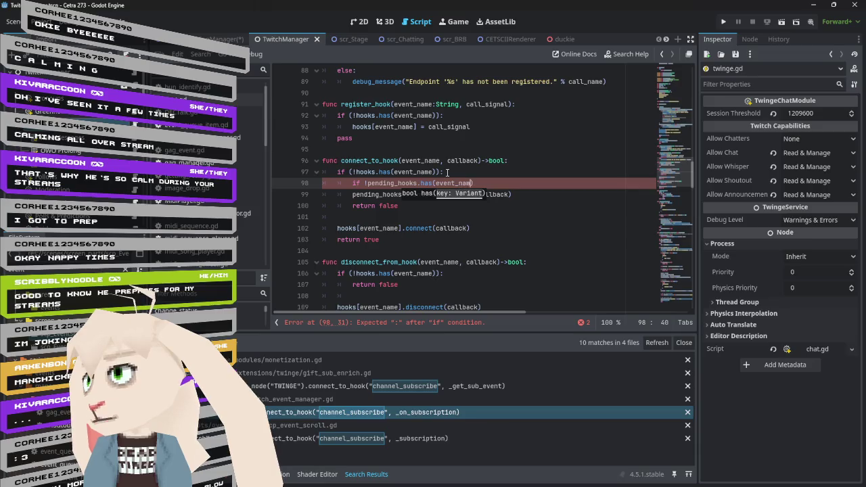
text():)
key(Return)
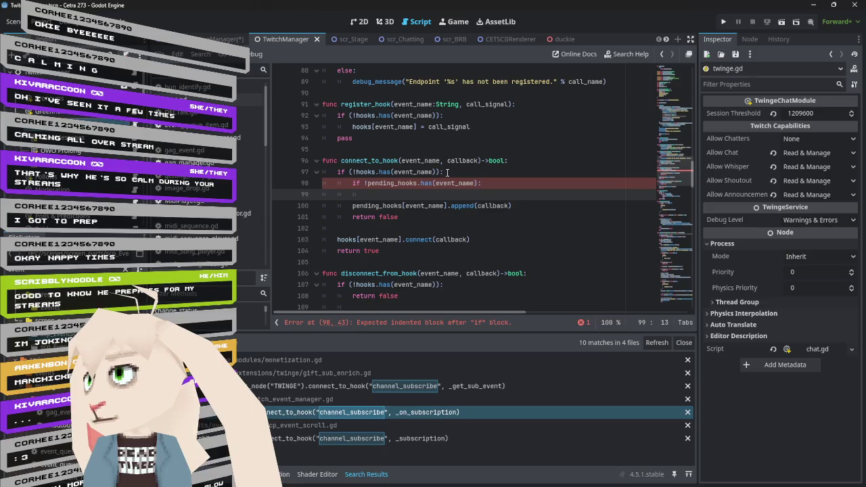
text(pending_hooks.)
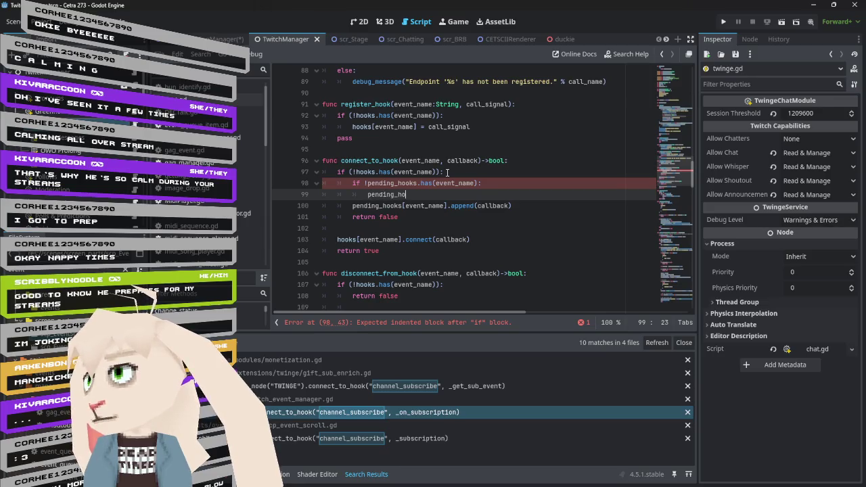
key(BackSpace)
text([event_name)
key(BackSpace)
text(= [])
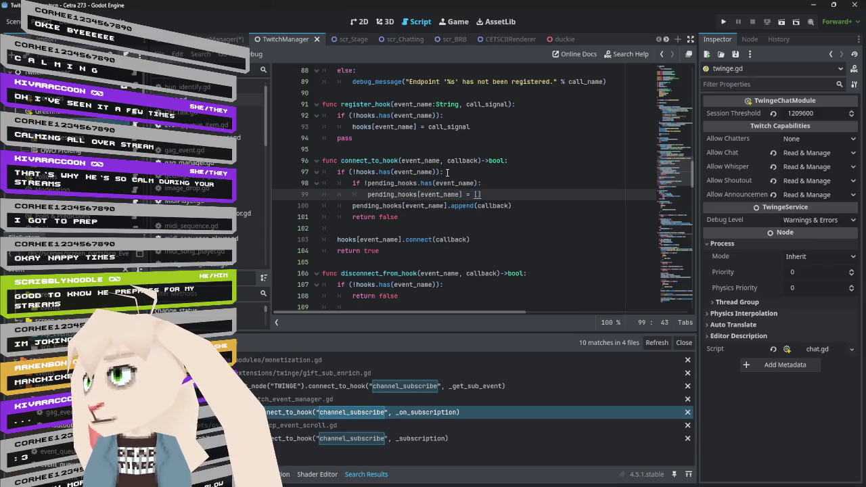
- Delete the return false line after the queued callback and select the connect_to_hook name
key(Down)
key(Down)
key(shift+Up)
key(shift+End)
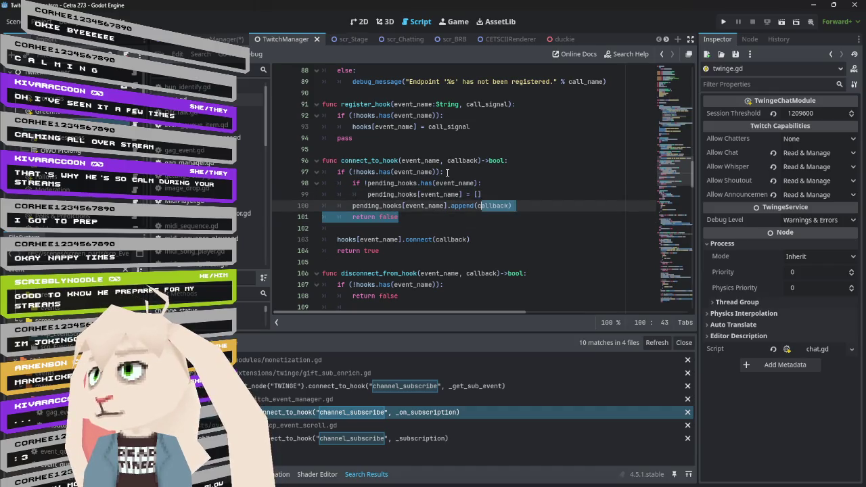
key(BackSpace)
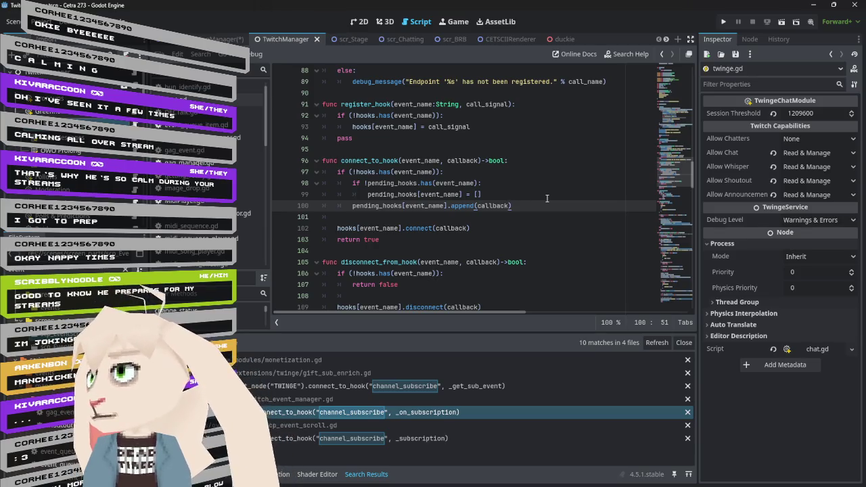
double_click(379, 161)
- Search all project files for connect_to_hook and scroll through the 36 matches
key(ctrl+shift+f)
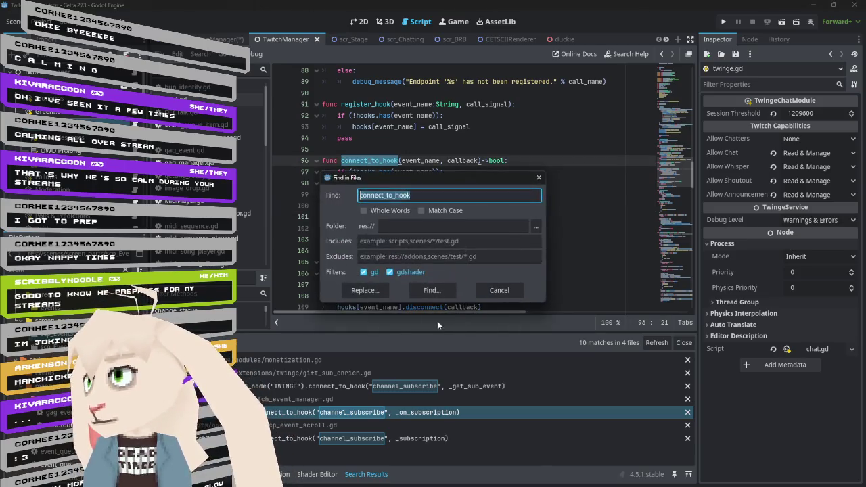
click(431, 290)
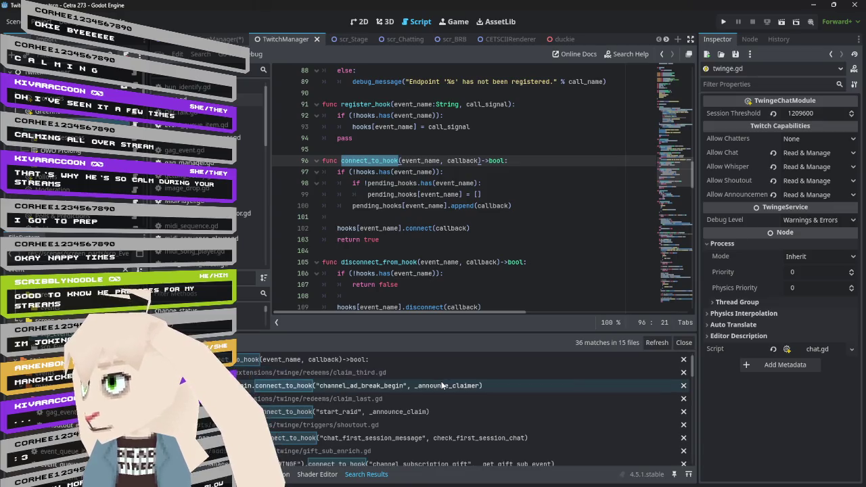
scroll(441, 385, down, 10)
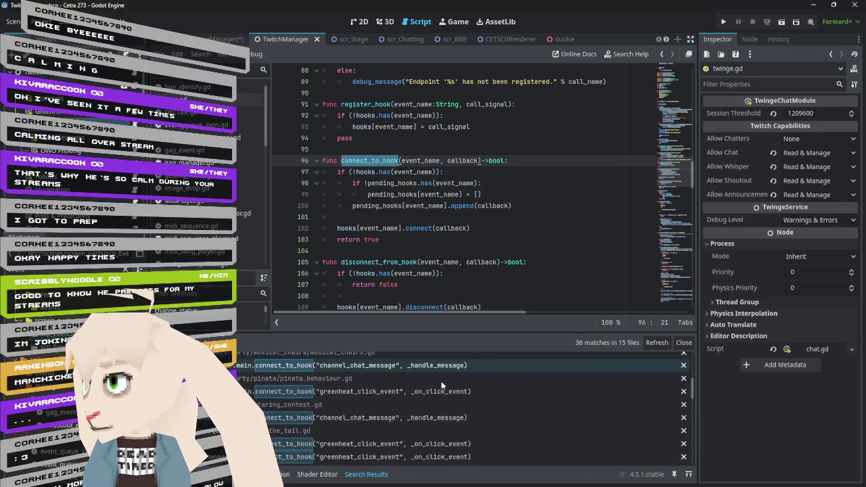
scroll(441, 386, down, 10)
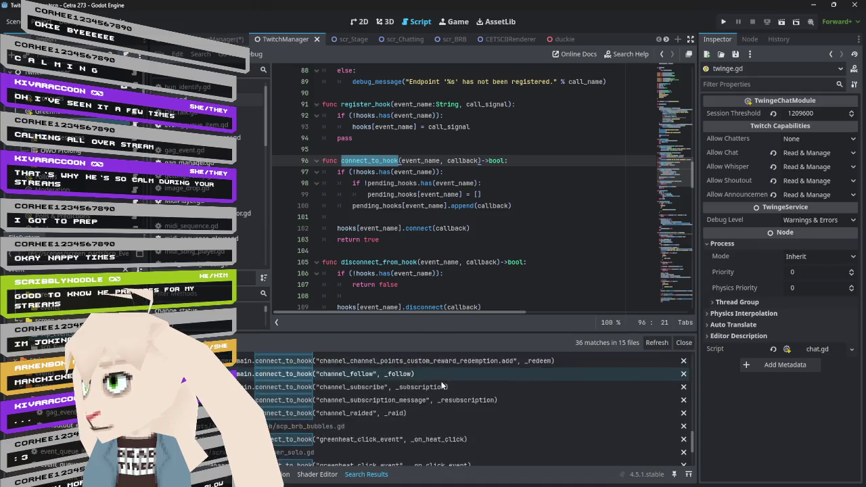
scroll(441, 386, down, 1)
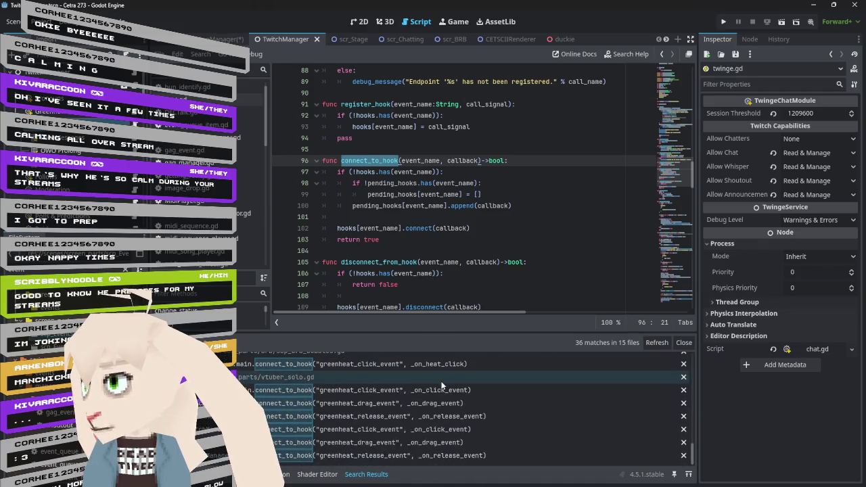
- Remove return true, move the hooks connect call into an else: branch, and drop the bool return type
drag(399, 238, 498, 232)
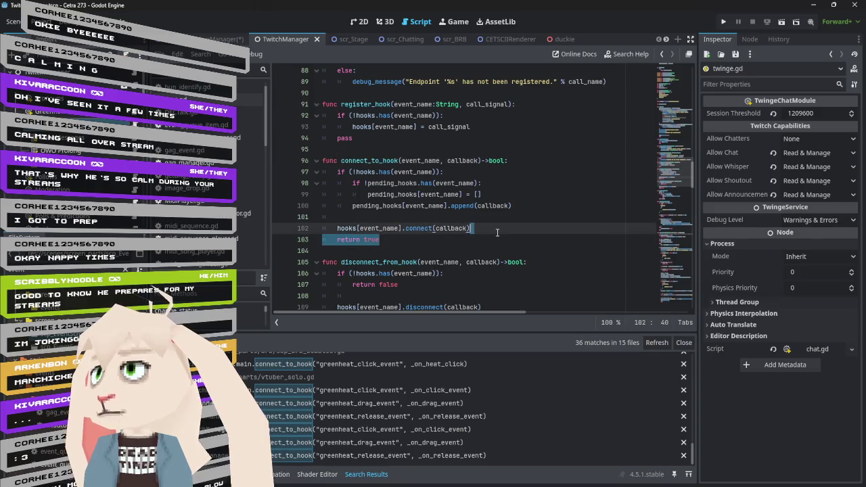
key(BackSpace)
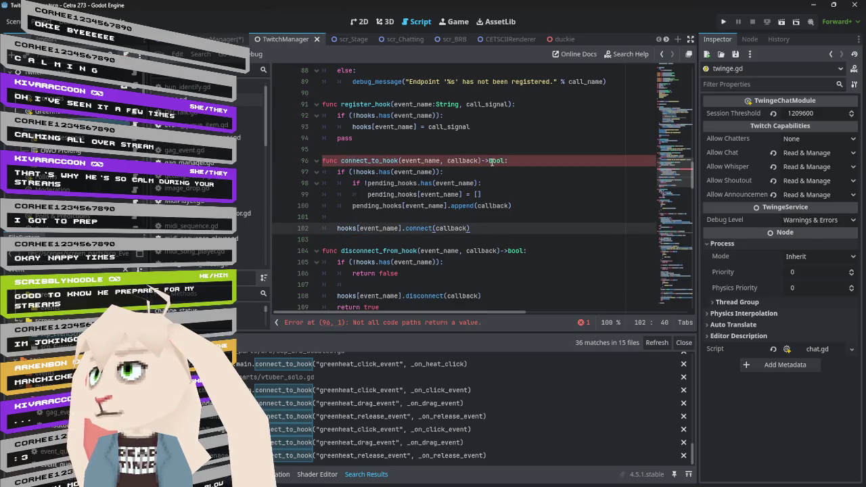
click(398, 218)
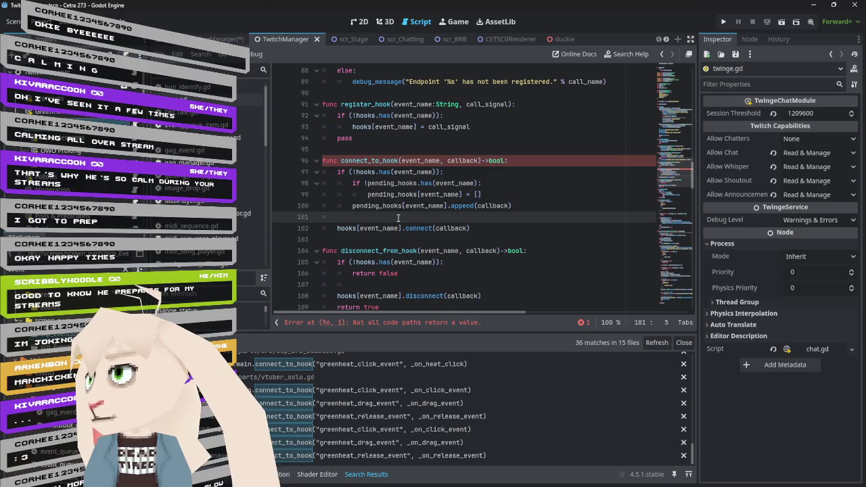
key(Return)
text(else:)
key(Down)
key(Tab)
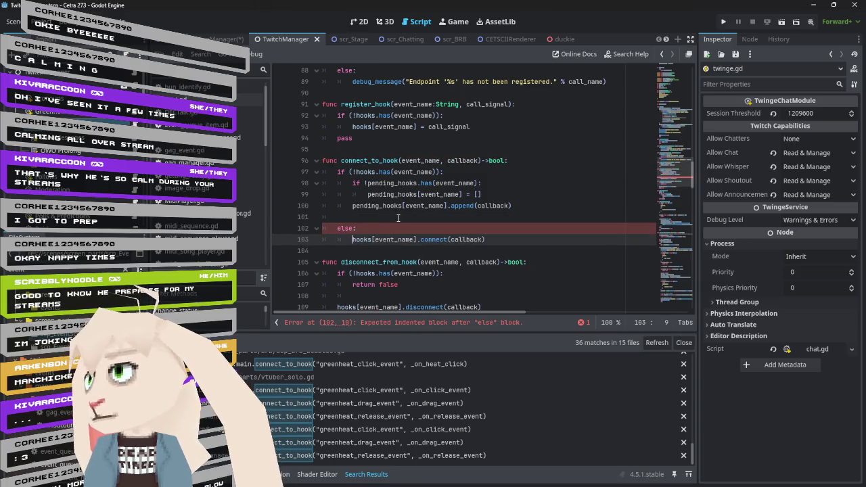
click(507, 161)
key(BackSpace)
key(BackSpace)
key(BackSpace)
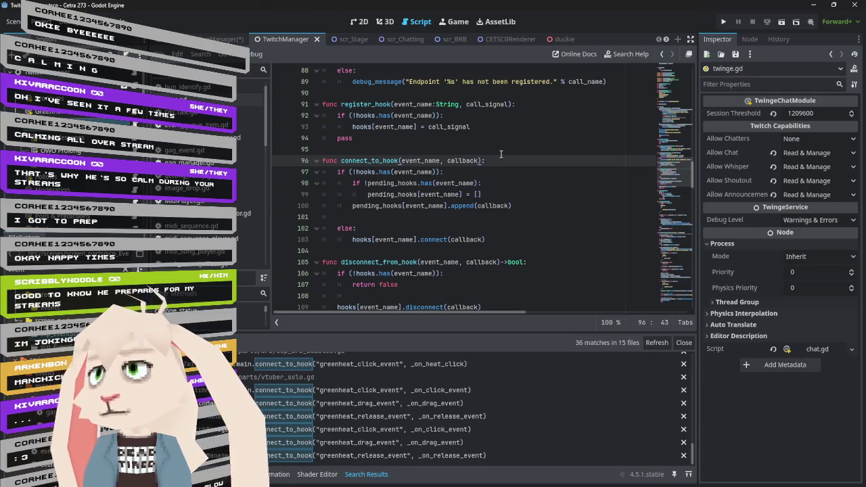
click(493, 126)
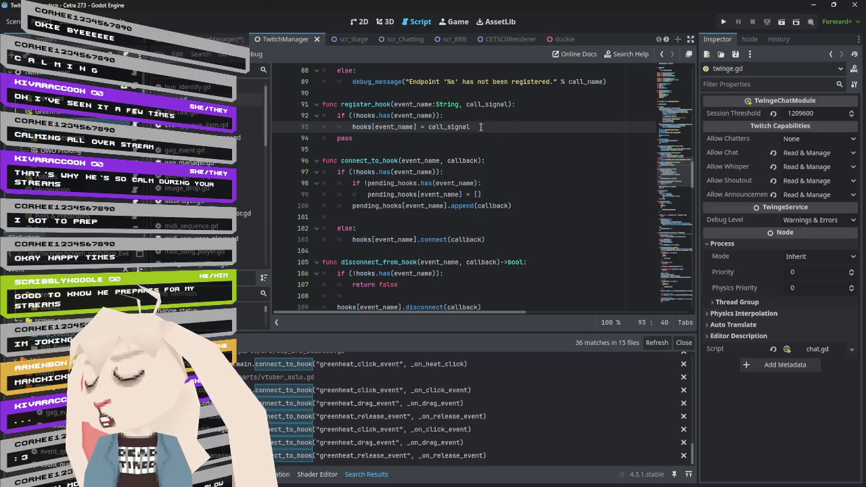
- In register_hook, add 'if (pending_hooks.has(event_name)):' and begin a for loop over each hook
key(Return)
text(if ()
text(pending_hooks)
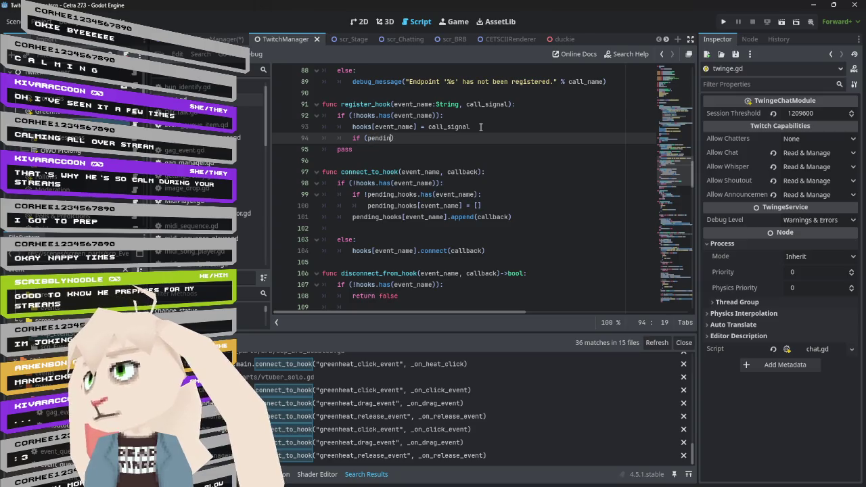
text(.has(event_name)))
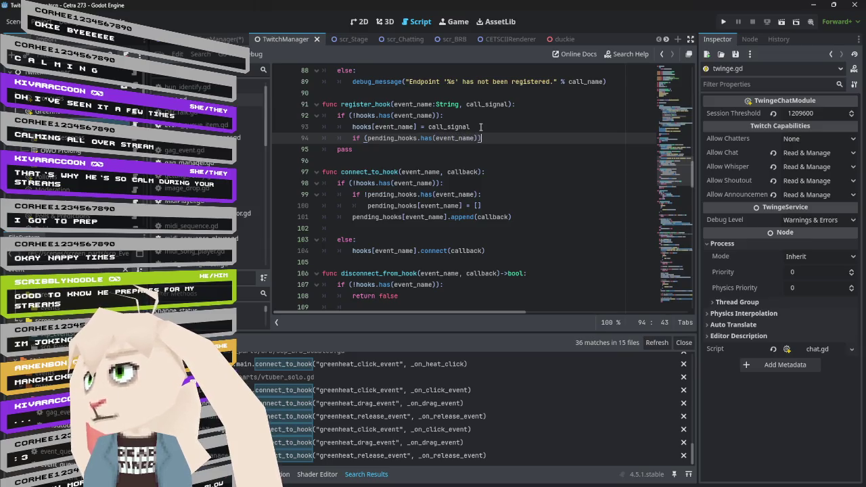
text(:)
key(Return)
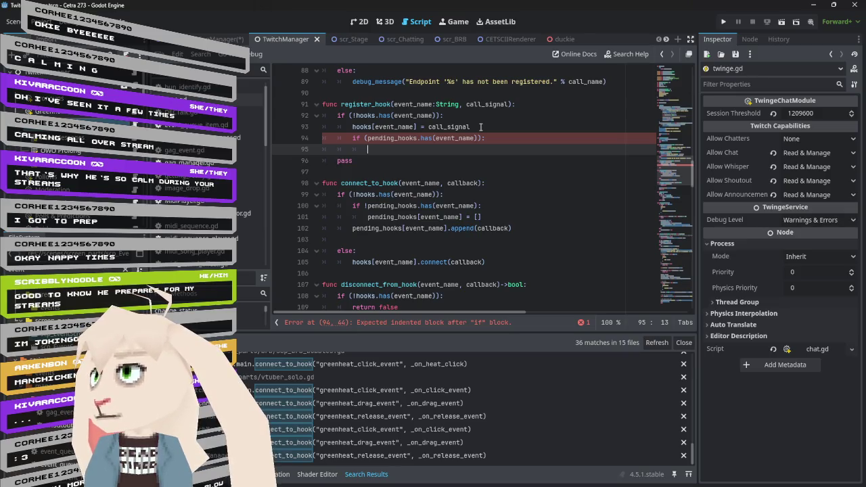
text(for)
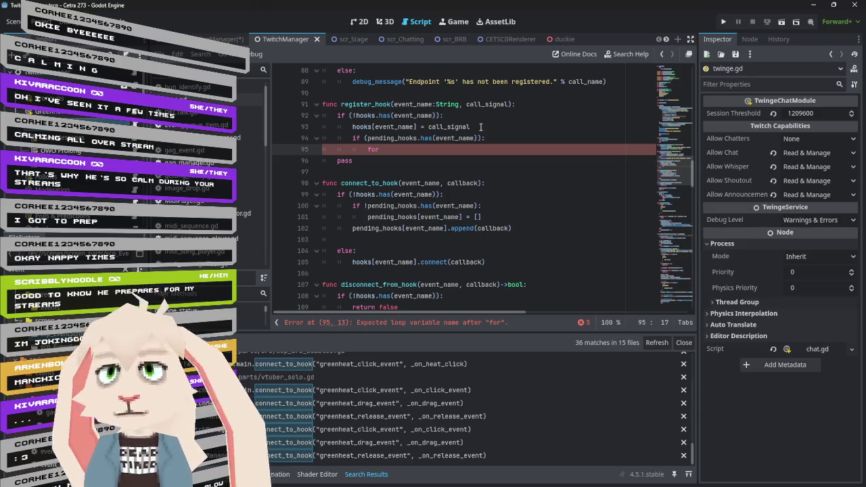
text(hook in pending_hooks[event_name]:)
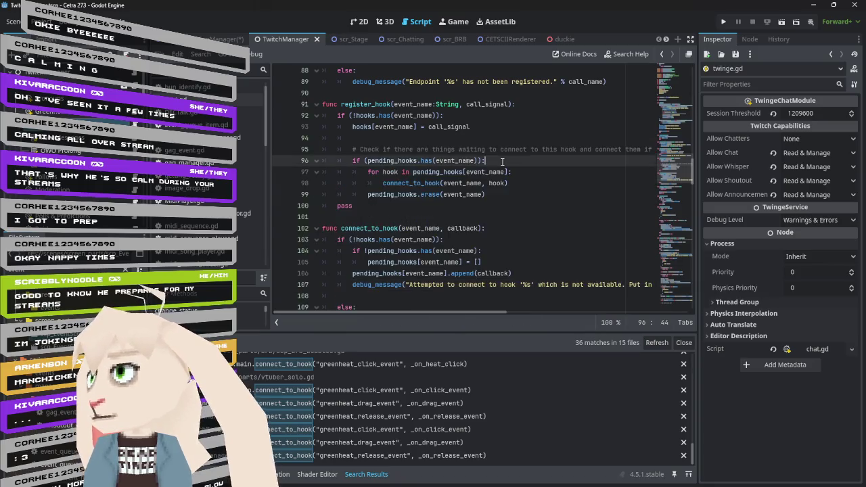
- Add debug_message("Hook %s has connections waiting, attempting to connect those now." % event_name)
key(Return)
text(debug_)
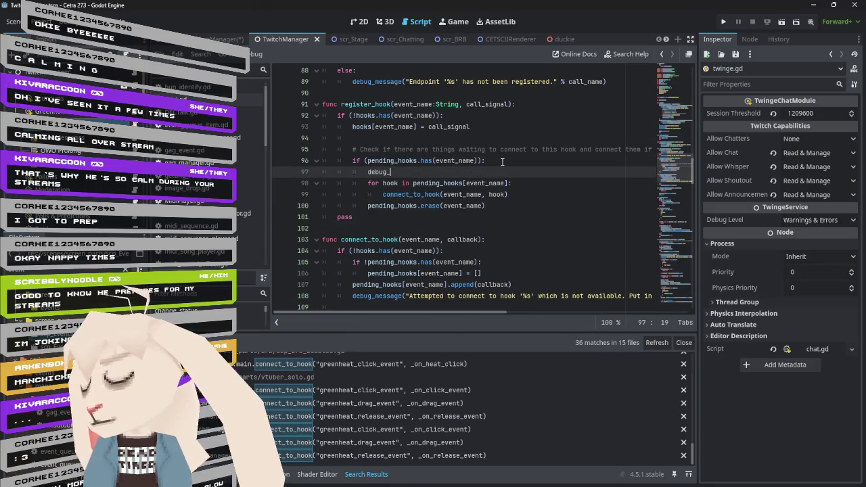
text(message(")
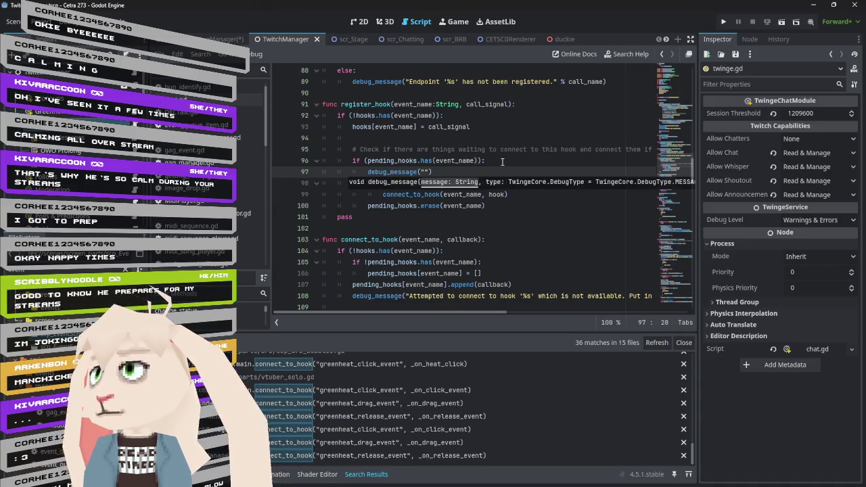
text(Hook )
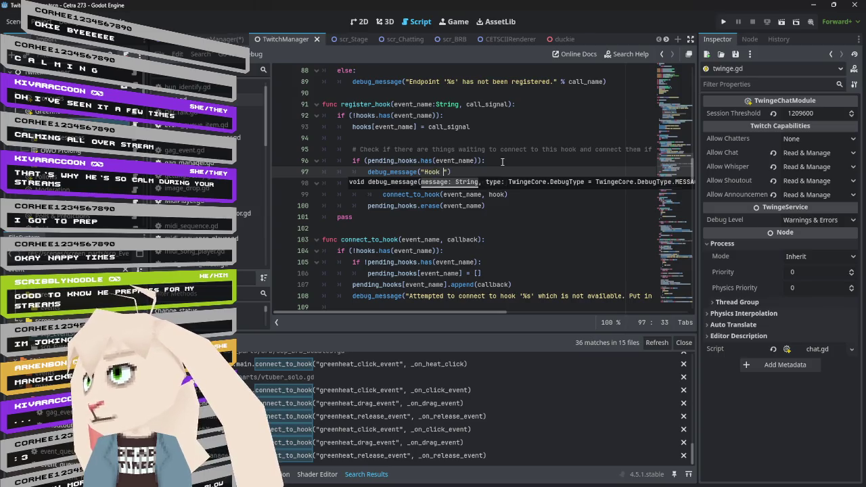
text(%s )
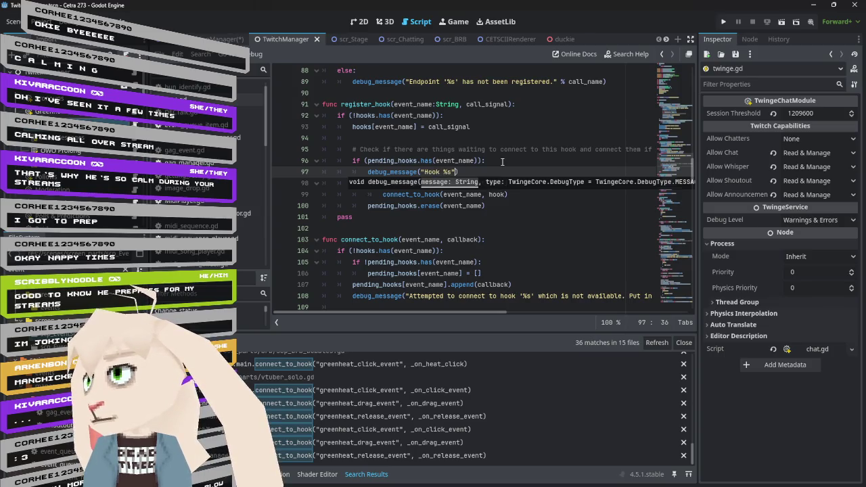
text(has conn)
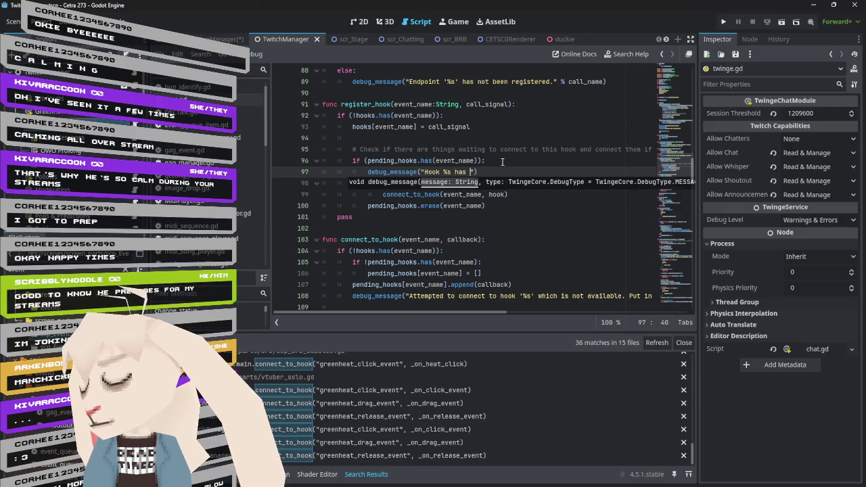
text(ections waiting)
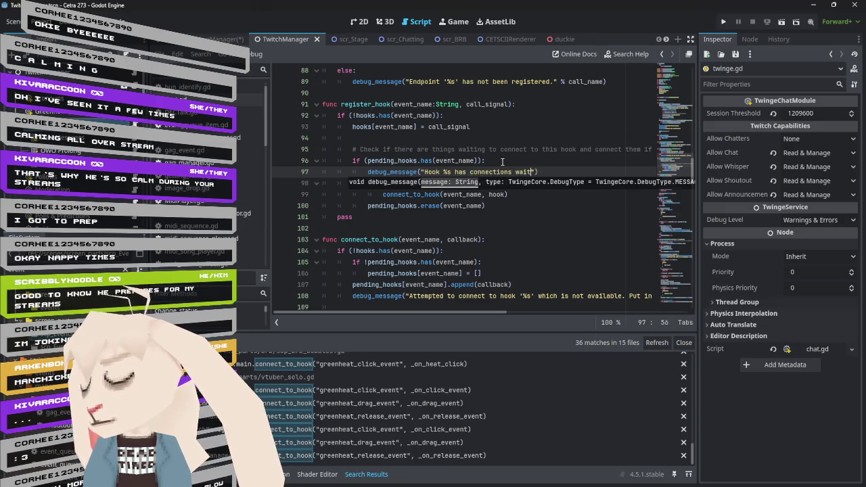
text(, attemptin)
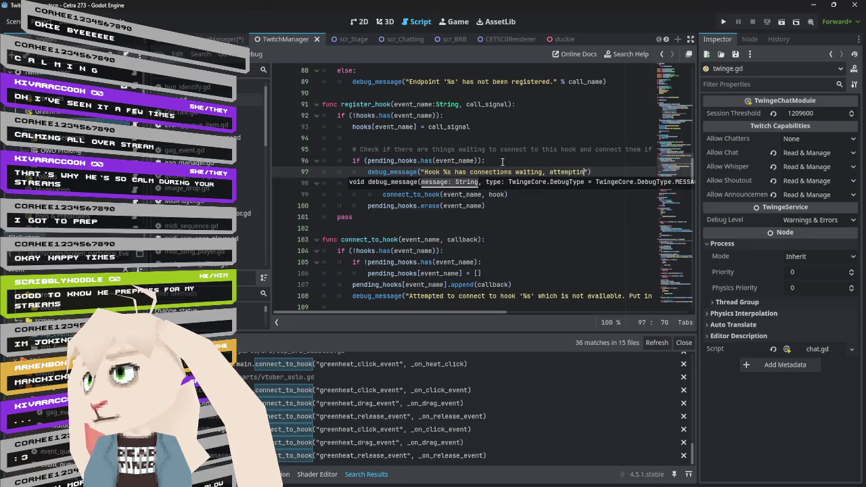
key(BackSpace)
text(g to connect tho)
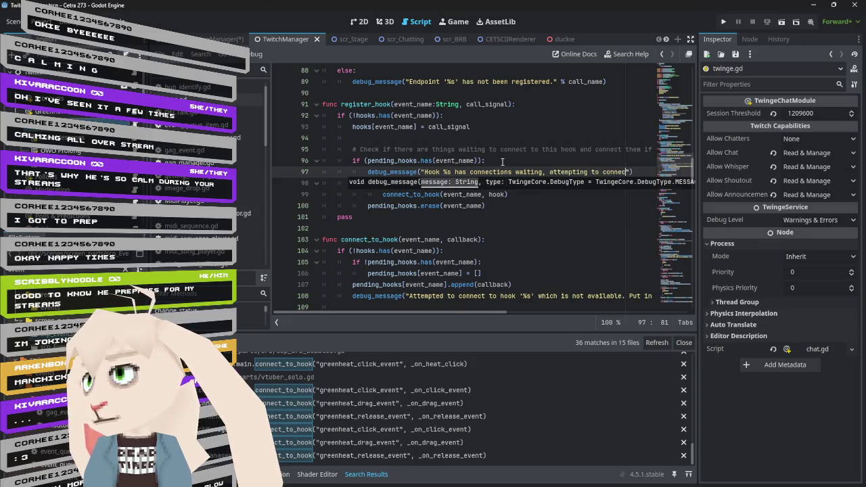
text(se now.)
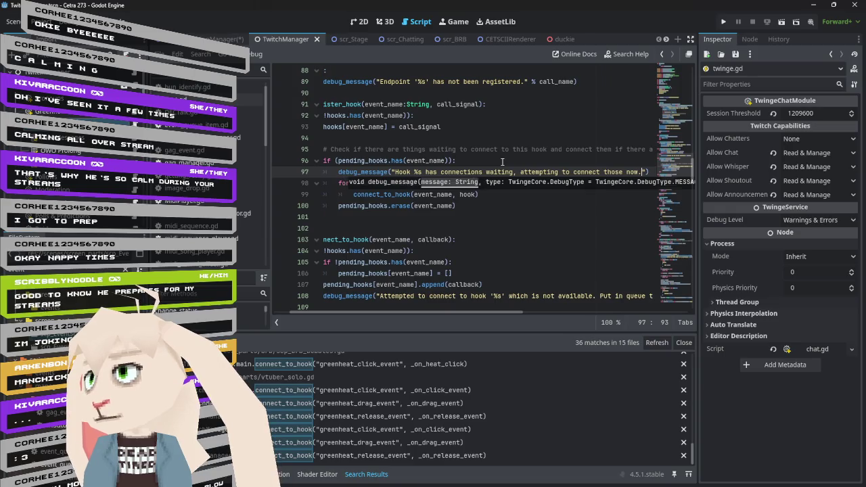
text( % )
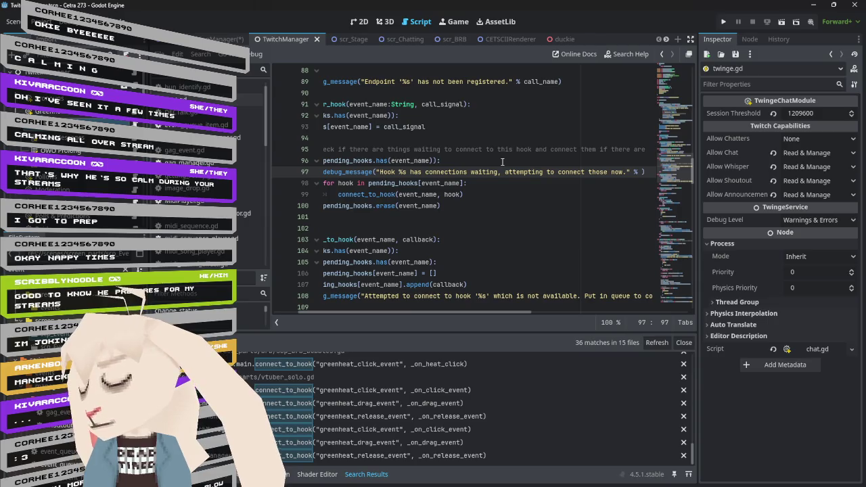
text( event_name)
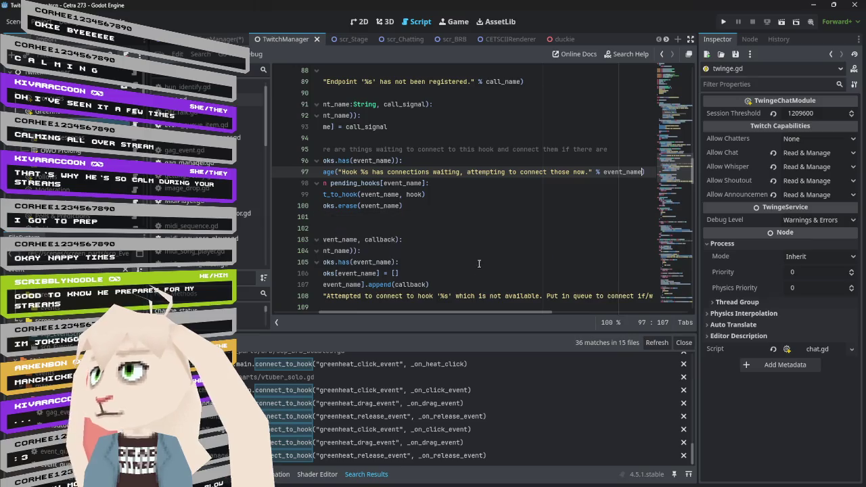
drag(408, 312, 363, 310)
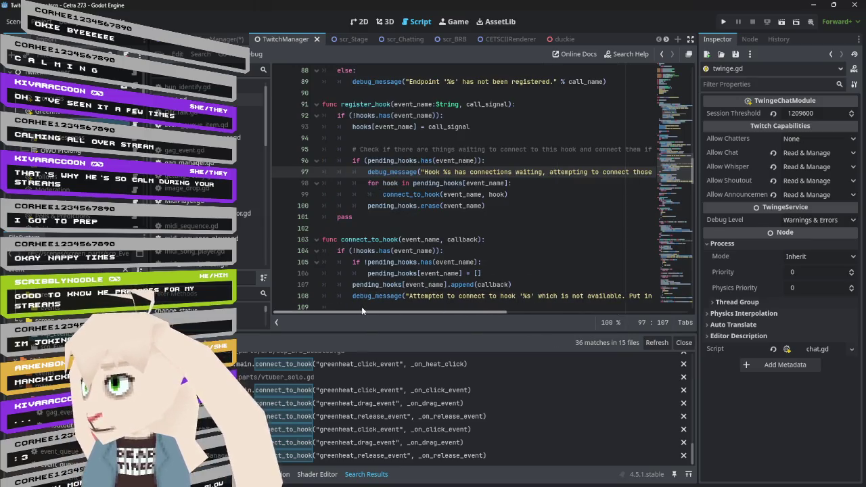
- Insert a %s count before 'connections' and format with [event_name, pending_hooks[event_name].size()]
click(469, 172)
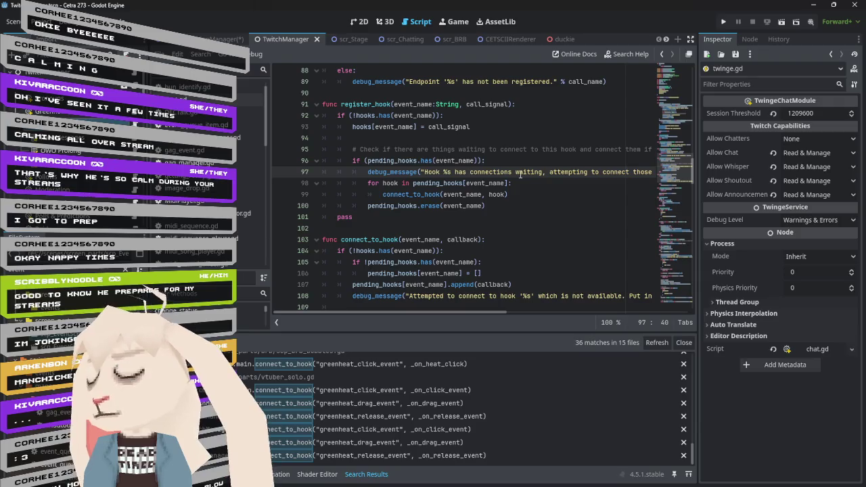
text(%s)
key(End)
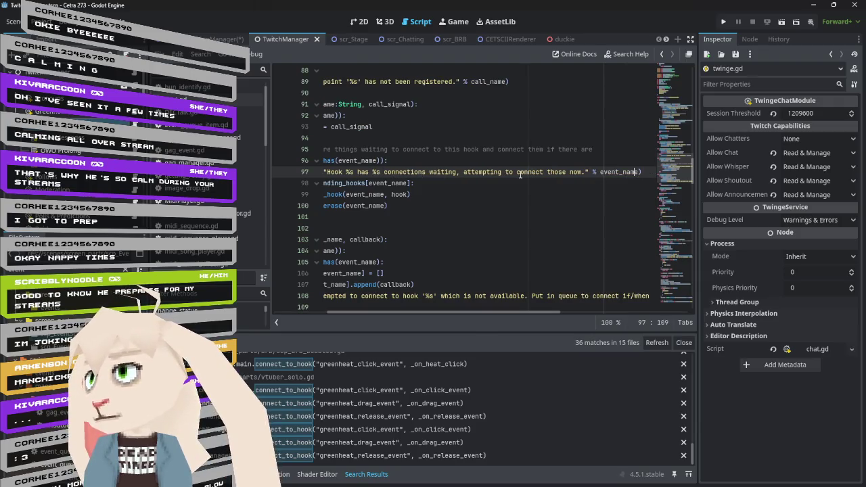
text([)
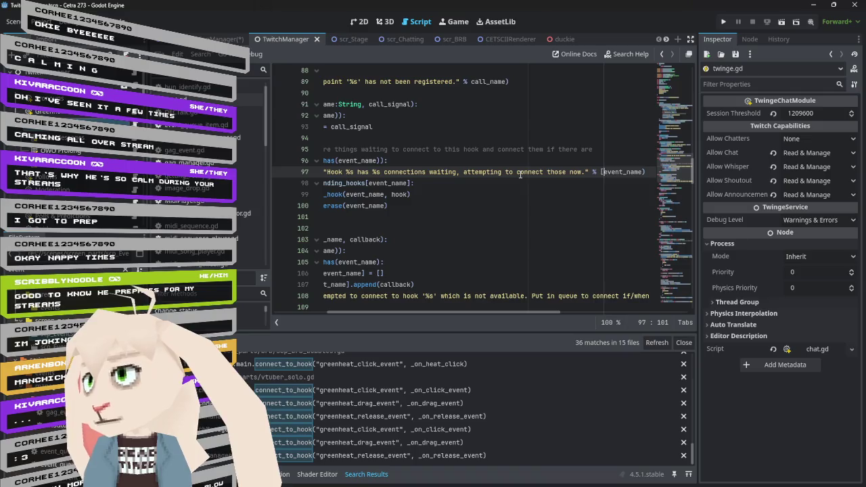
key(ctrl+Right)
text(])
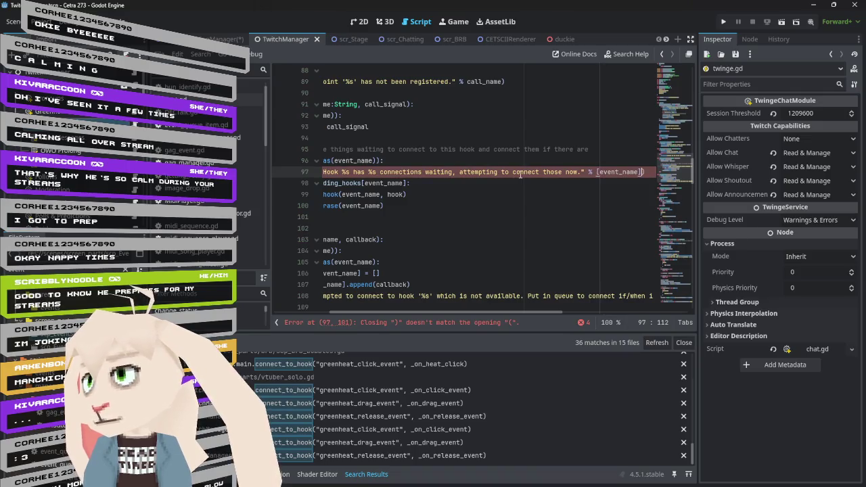
key(BackSpace)
text(, )
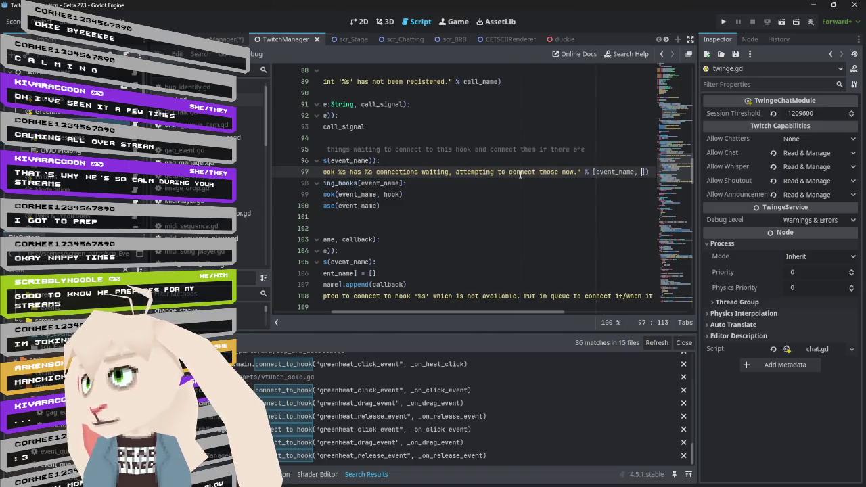
text(pending_hooks)
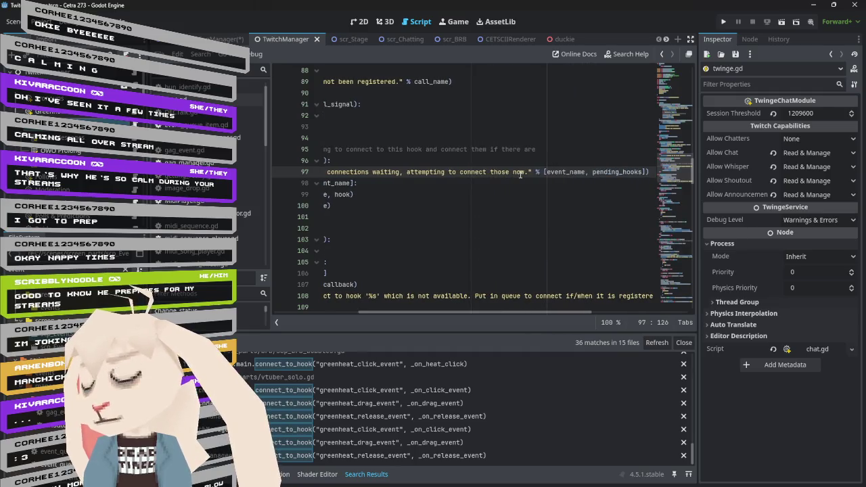
text([event_name].s)
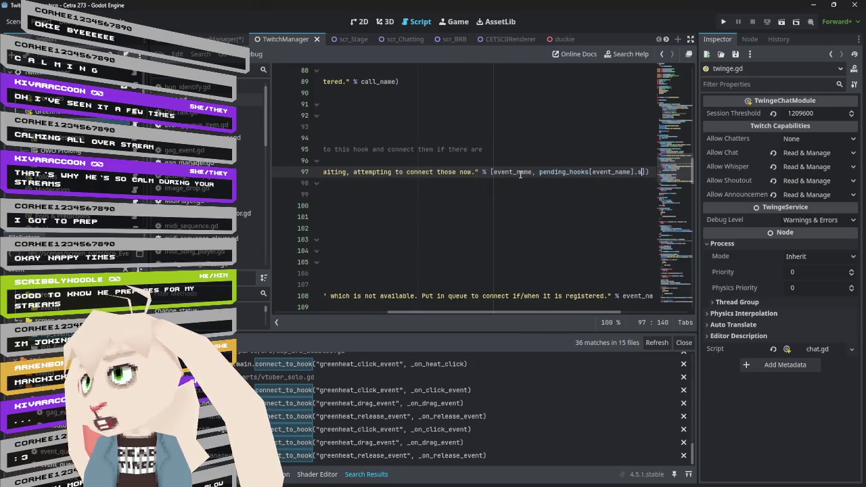
text(ize()
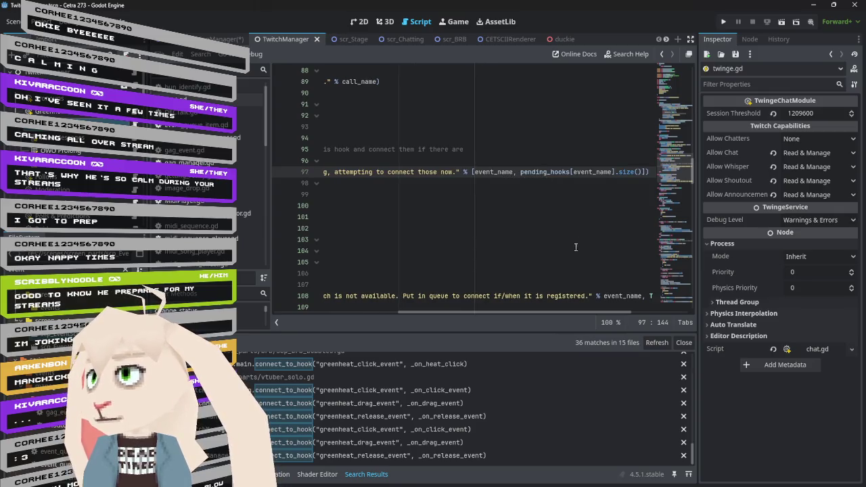
drag(547, 313, 404, 308)
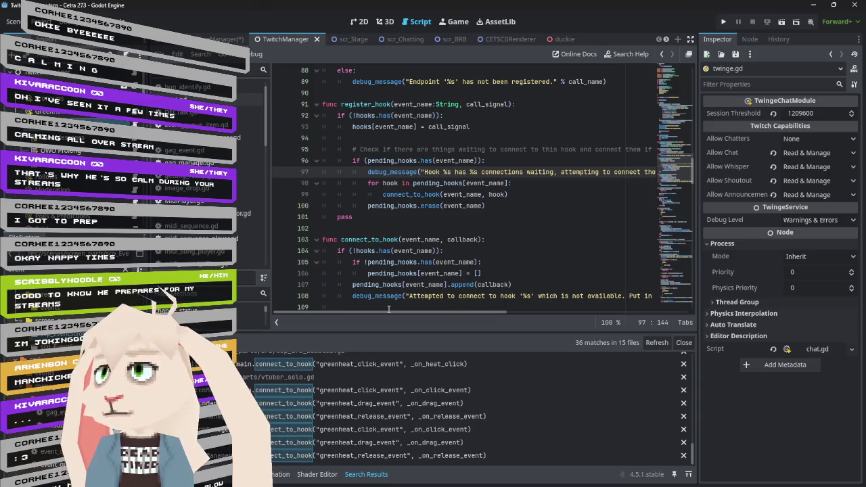
- Change line 108's message to say the hook is 'not currently registered' instead of 'not available'
click(588, 296)
text(currently)
key(shift+Right)
key(shift+Right)
key(shift+Right)
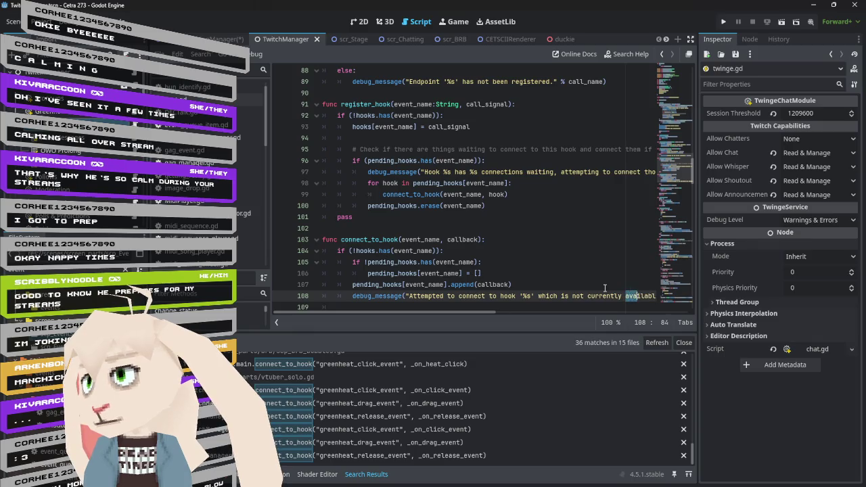
key(shift+Right)
key(shift+Right)
key(shift+Right)
text(registered)
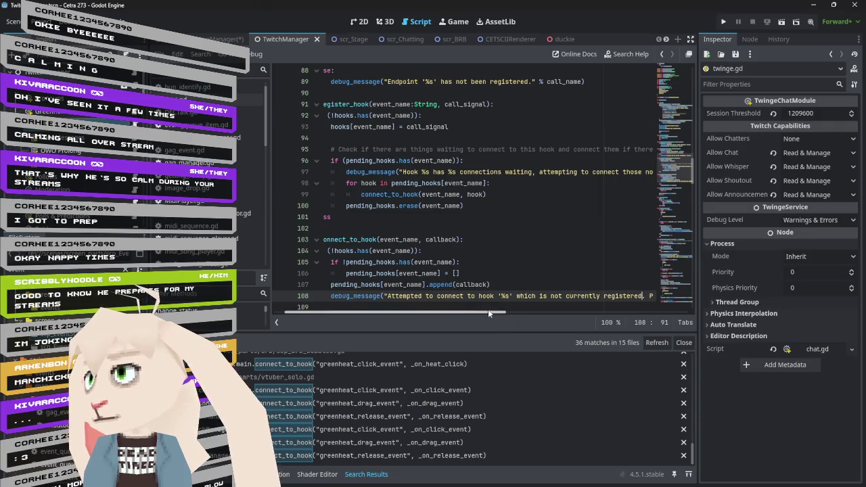
mouse_move(488, 308)
mouse_down()
mouse_move(519, 312)
mouse_move(432, 322)
mouse_up()
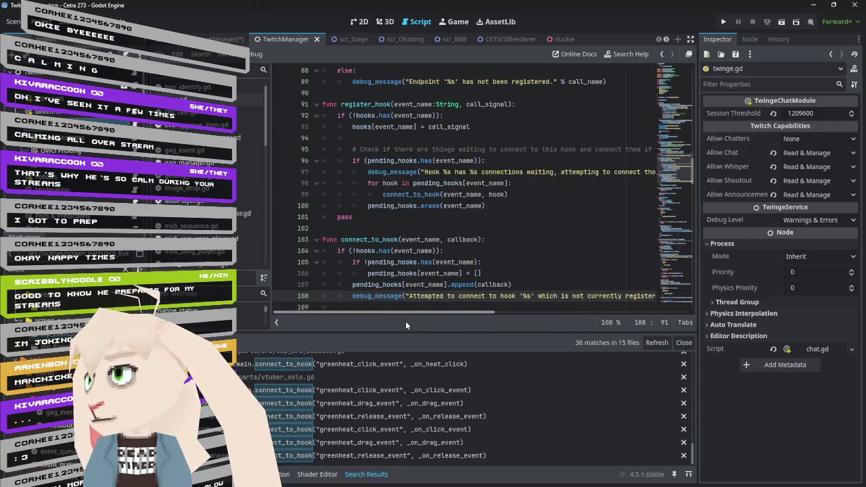
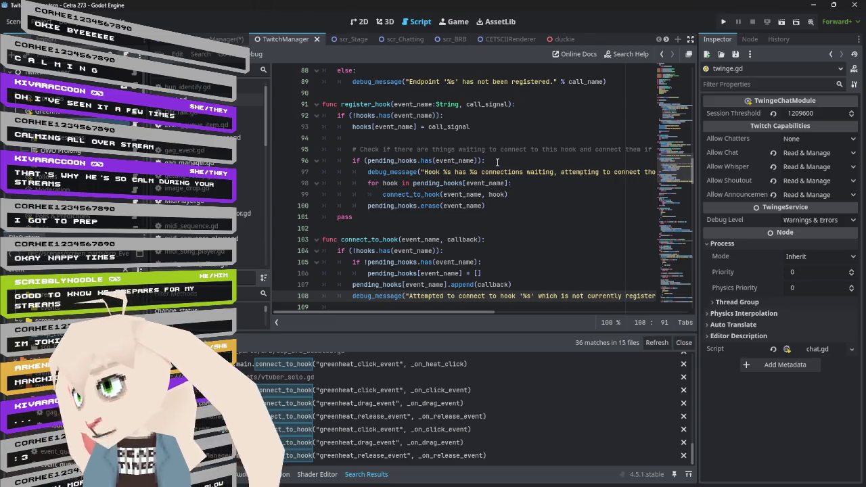
- Open the greenheat_click_event search result and bring its _ready function into view
click(337, 392)
scroll(438, 306, up, 2)
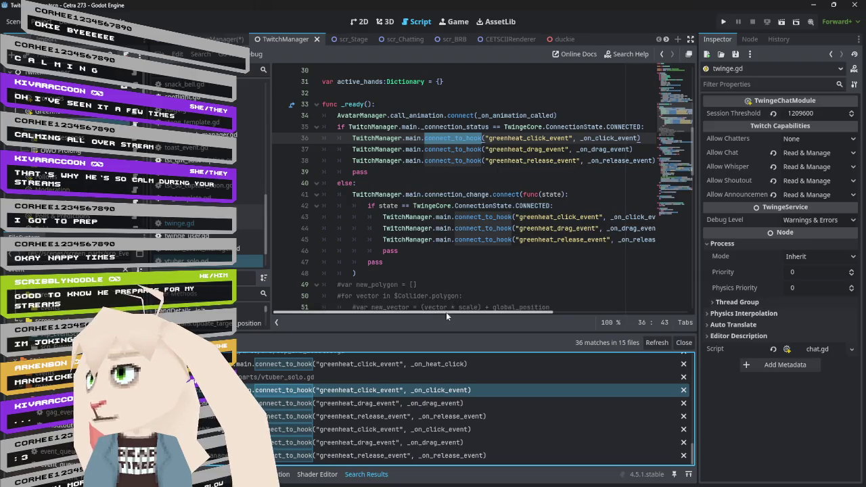
- Dedent the three greenheat hook lines and delete the connection-status if line above them
drag(446, 312, 486, 316)
click(598, 160)
mouse_move(598, 161)
mouse_down()
mouse_move(318, 138)
mouse_move(350, 138)
mouse_up()
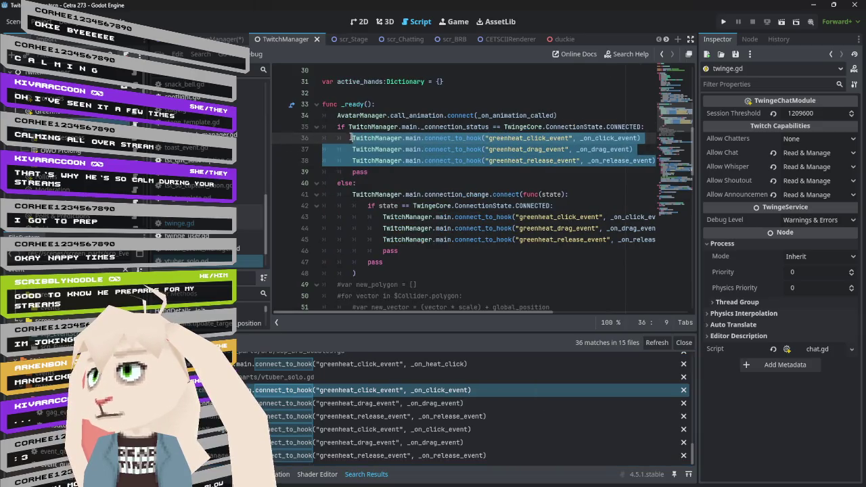
key(shift+Tab)
key(Up)
key(End)
key(shift+Up)
key(BackSpace)
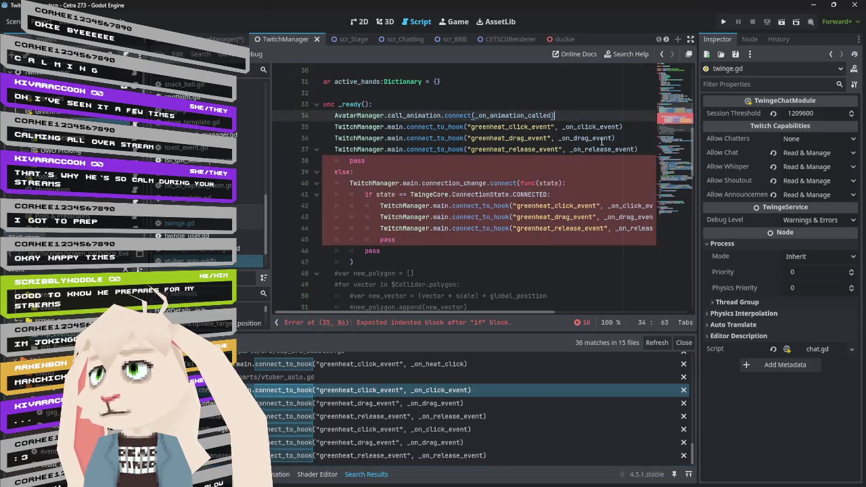
- Delete the leftover pass and else fallback block below the hook calls
mouse_move(328, 160)
mouse_down()
mouse_move(379, 195)
mouse_move(410, 262)
mouse_up()
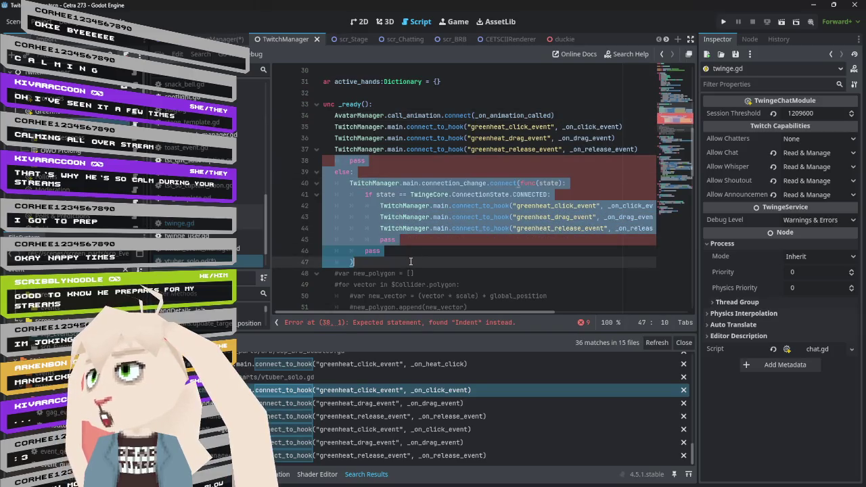
key(BackSpace)
key(Tab)
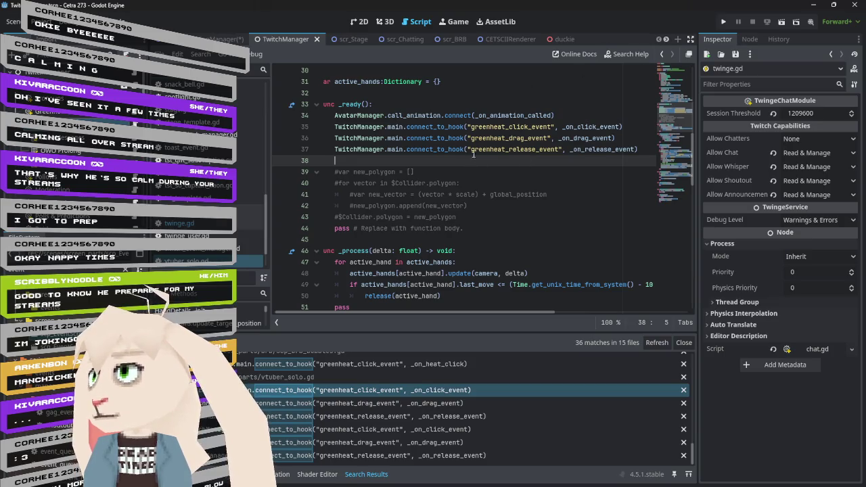
click(457, 127)
- Search the whole project for 'TwitchManager.main.connect_to_hook'
drag(432, 127, 334, 128)
key(ctrl+shift+f)
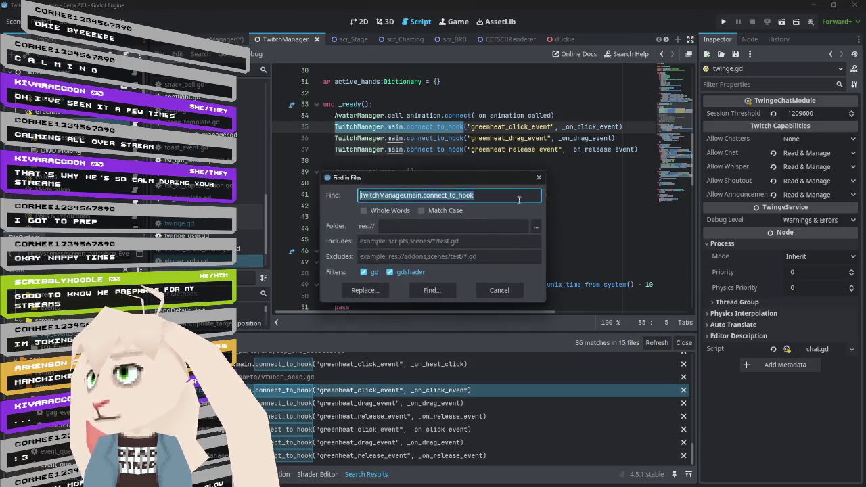
click(451, 291)
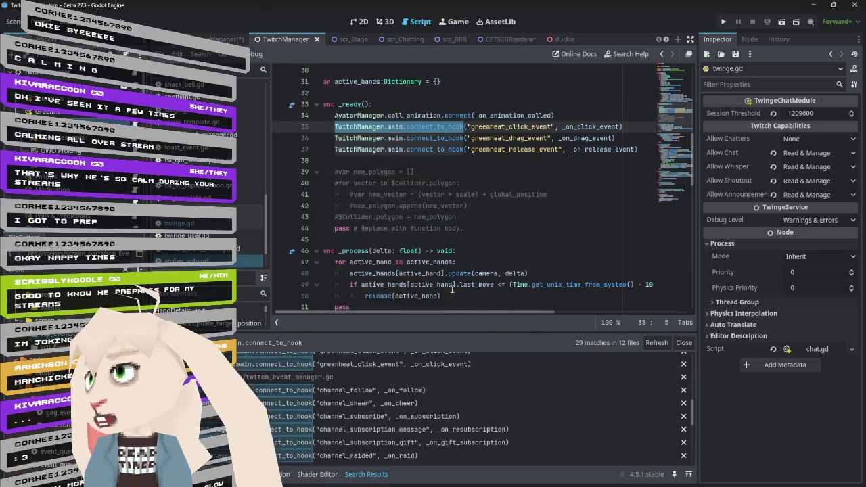
scroll(440, 379, down, 5)
scroll(444, 379, up, 1)
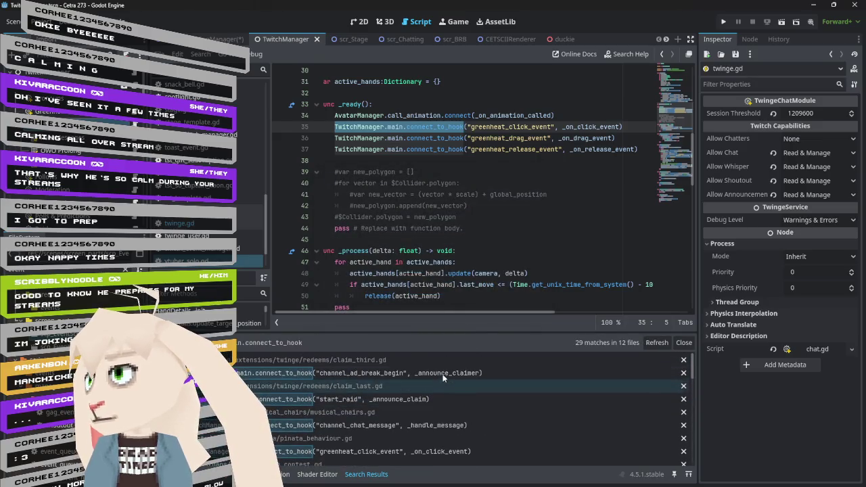
click(437, 183)
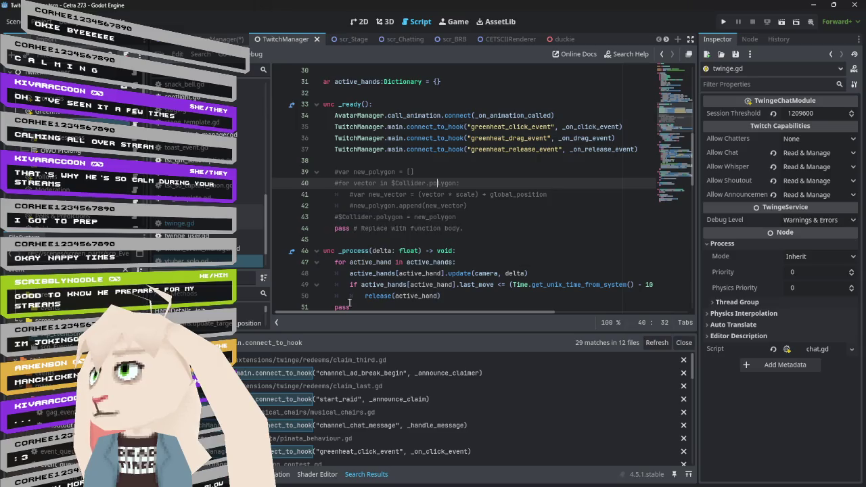
- Check the claim_third.gd and claim_last.gd matches, then open musical_chairs.gd's channel_chat_message hook
click(346, 373)
scroll(457, 210, up, 3)
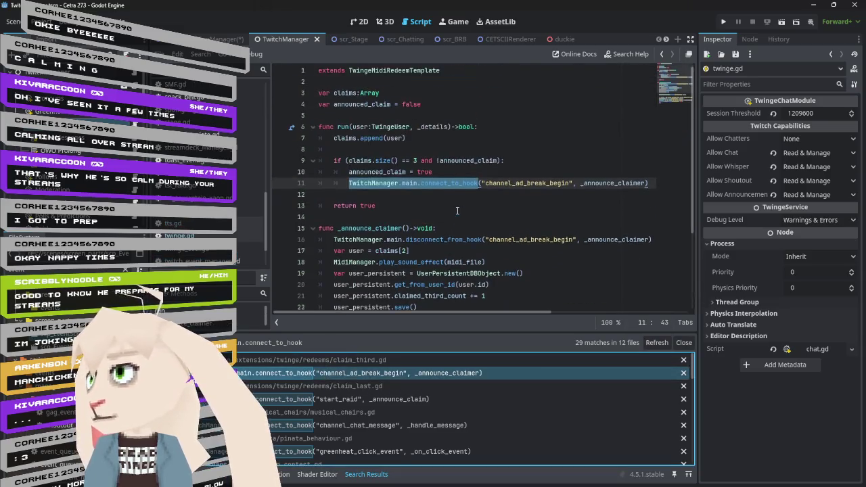
click(337, 400)
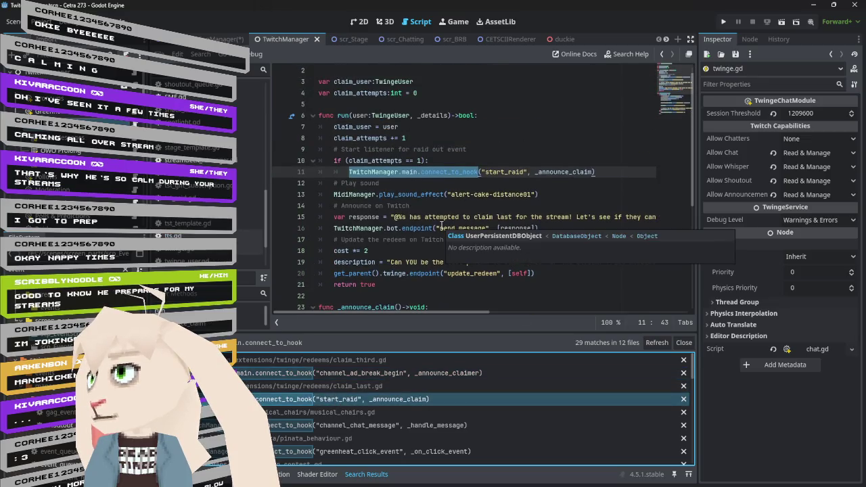
click(346, 425)
scroll(446, 253, up, 3)
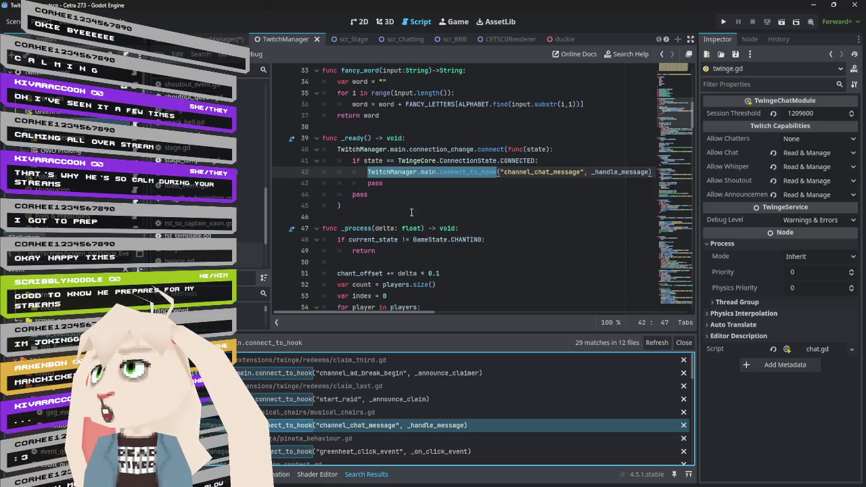
click(369, 172)
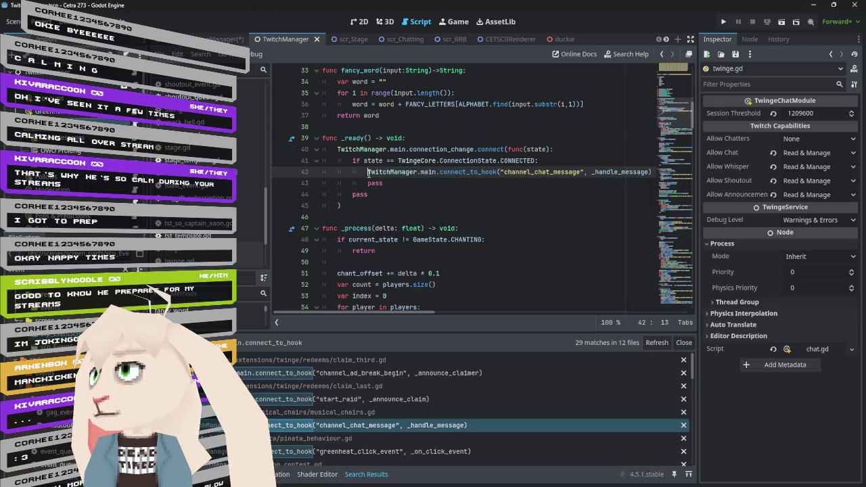
- Delete the connection_change wrapper lines and leftover pass/closing lines around the hook, then save
shift+click(338, 148)
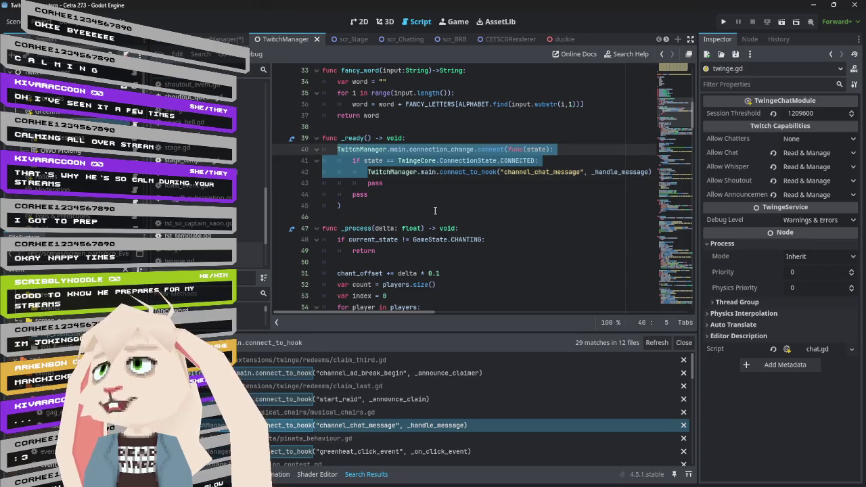
key(BackSpace)
mouse_move(379, 182)
mouse_down()
mouse_move(488, 147)
mouse_move(628, 147)
mouse_up()
key(BackSpace)
key(ctrl+s)
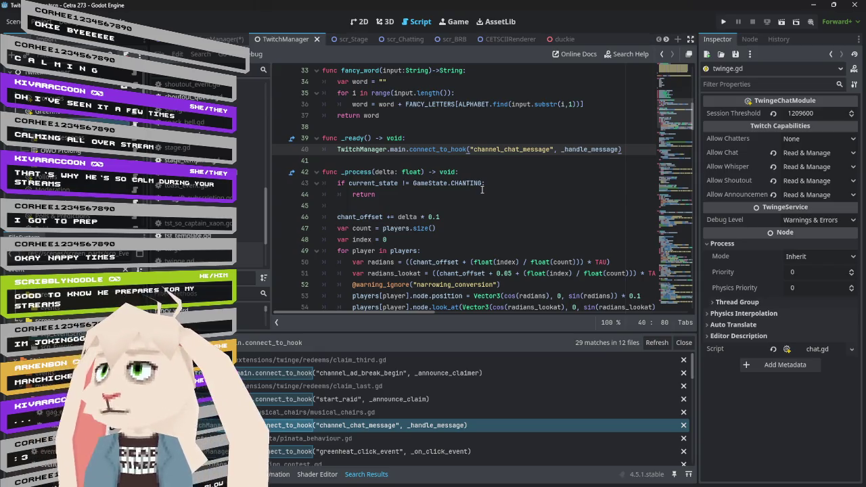
- Scroll through musical_chairs.gd to review the edited script
scroll(482, 190, up, 3)
scroll(483, 190, down, 5)
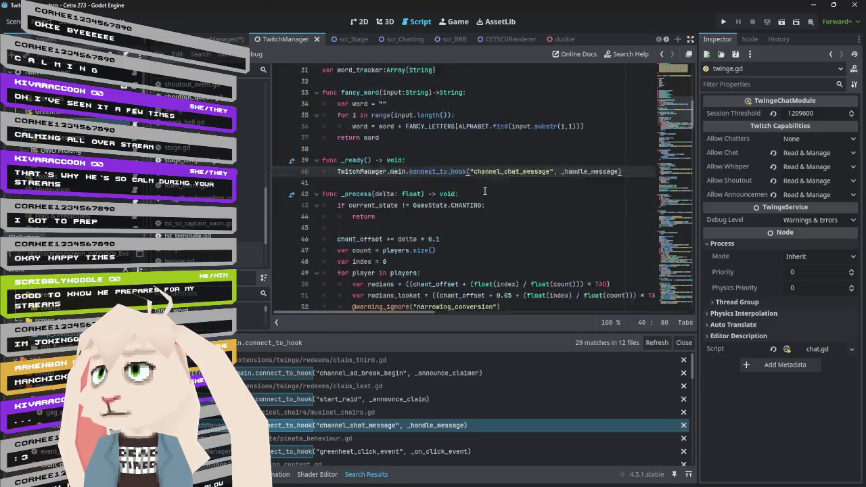
scroll(484, 191, up, 2)
scroll(484, 192, up, 10)
scroll(485, 191, down, 15)
mouse_move(469, 206)
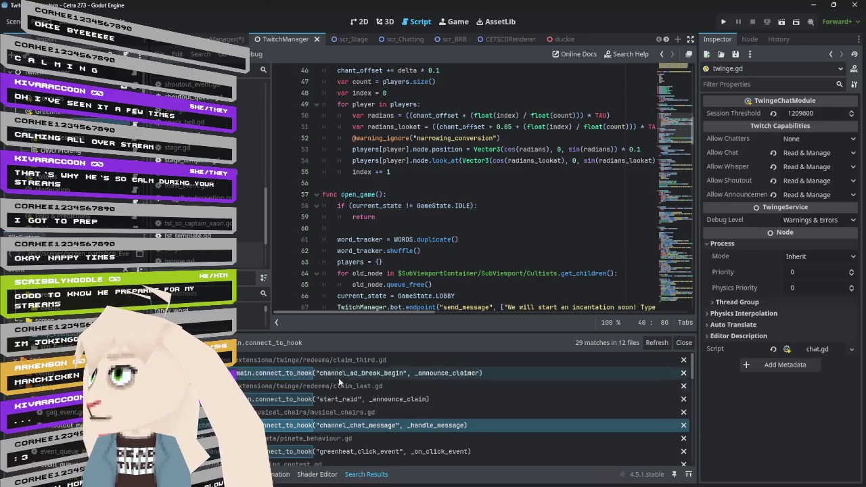
- In pinata_behaviour.gd, delete the connection_change/if wrapper lines and the trailing pass lines
scroll(352, 399, down, 1)
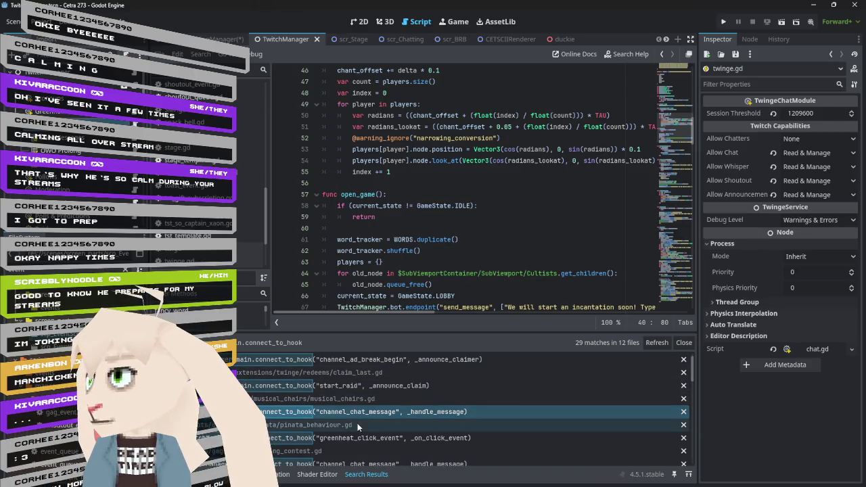
click(343, 438)
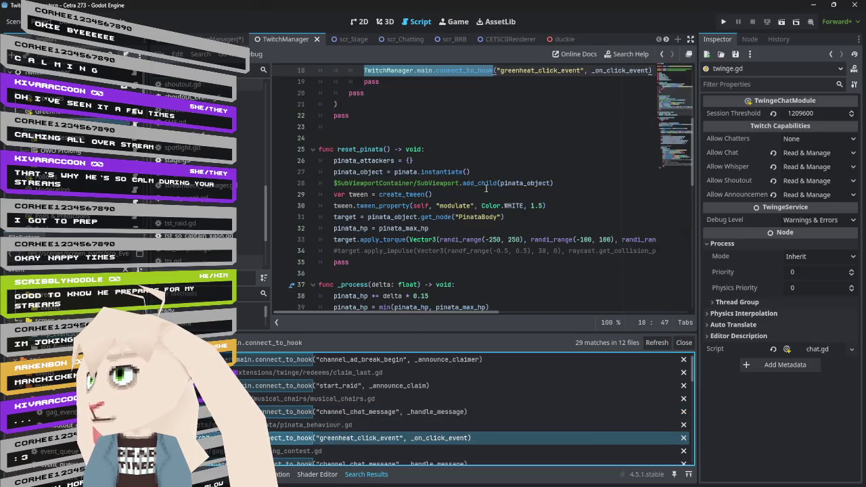
drag(549, 195, 289, 184)
key(BackSpace)
drag(355, 240, 315, 206)
key(BackSpace)
- Re-indent the greenheat_click_event hook under _ready and remove the extra blank lines
click(365, 195)
drag(365, 195, 331, 179)
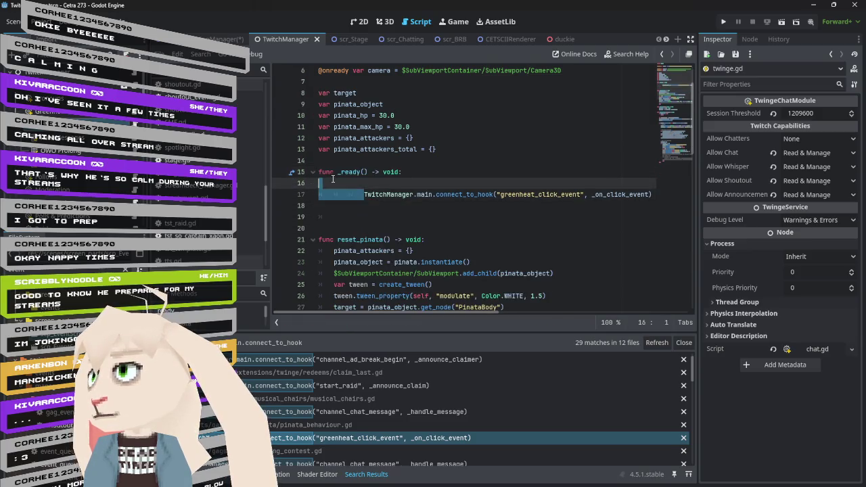
key(BackSpace)
key(Tab)
key(Down)
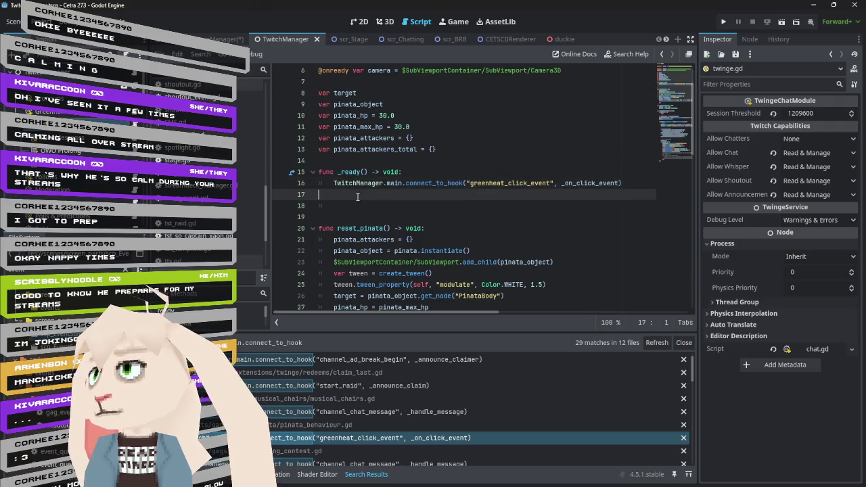
key(BackSpace)
click(358, 191)
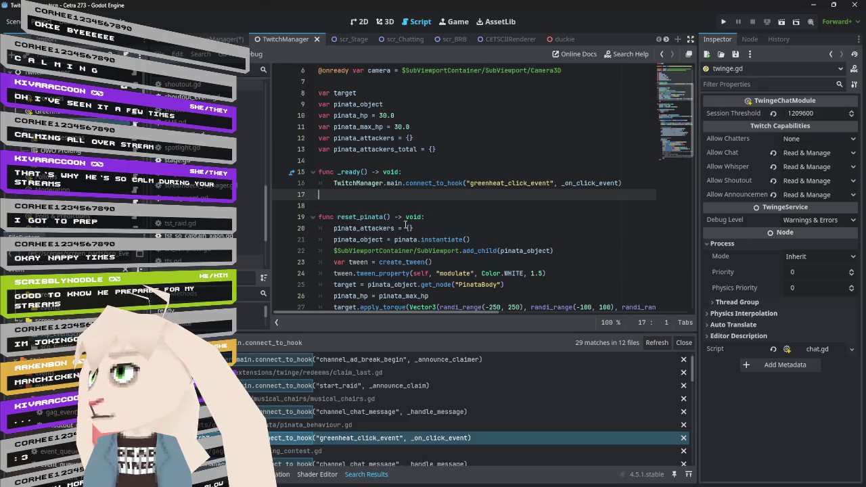
scroll(372, 429, down, 3)
click(331, 421)
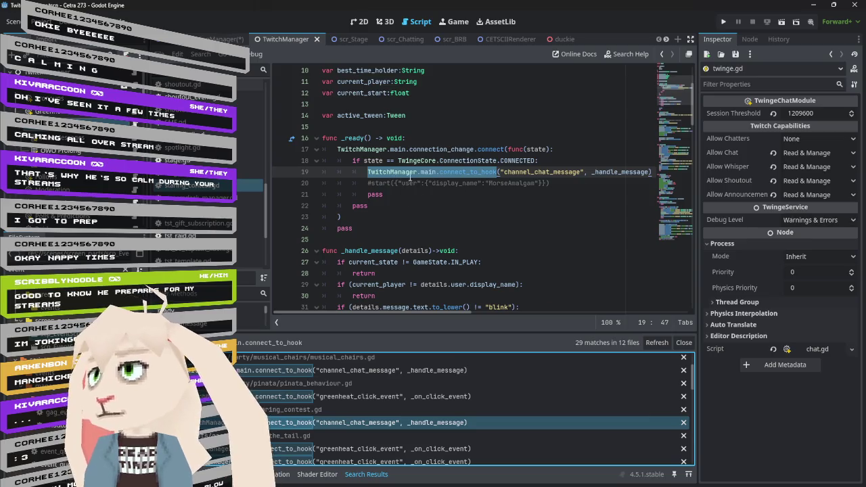
- Delete the leftover wrapper lines around the channel_chat_message hook in _ready
click(368, 171)
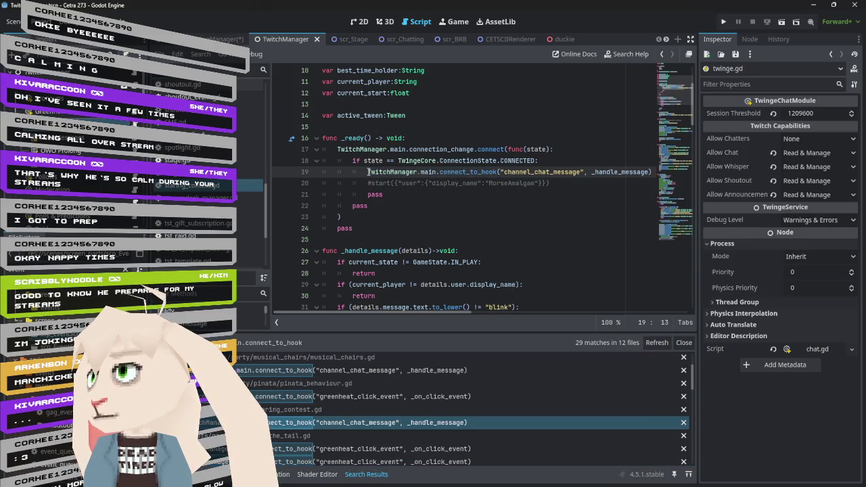
drag(368, 171, 338, 149)
key(BackSpace)
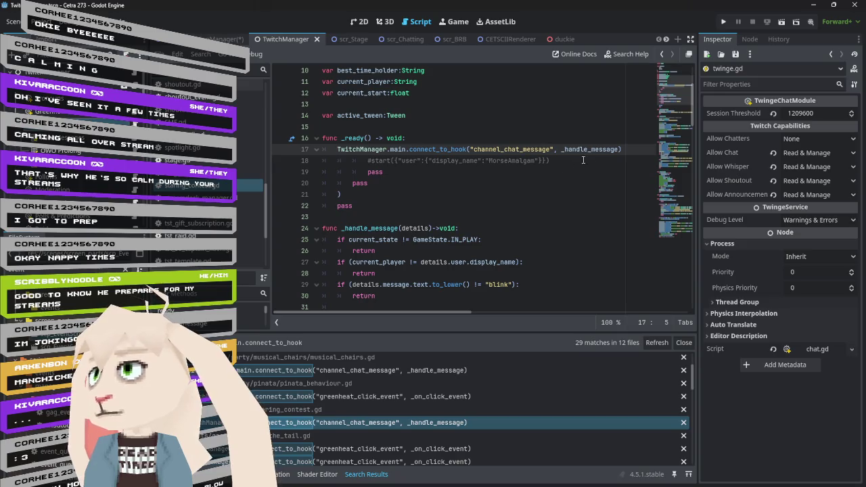
drag(627, 150, 622, 206)
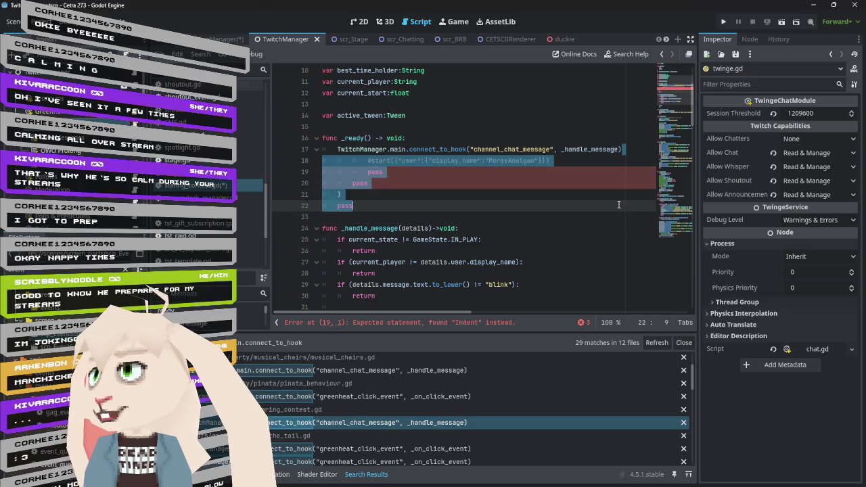
key(BackSpace)
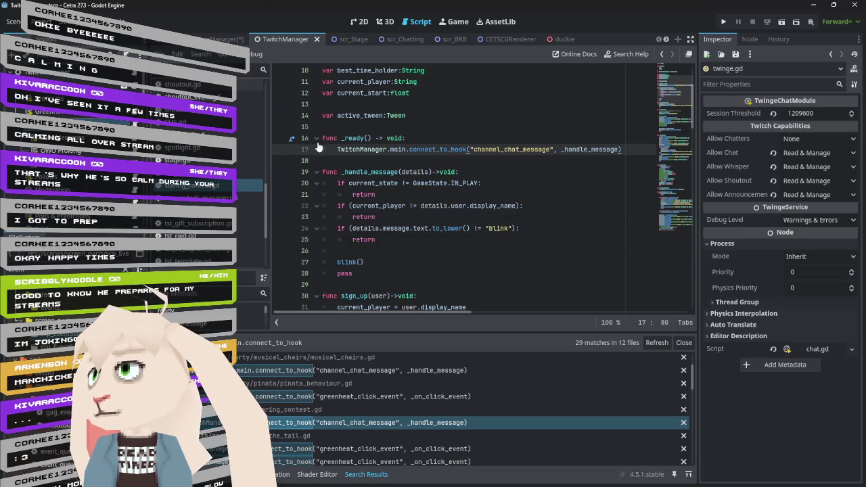
- Add blank lines below _ready and before the sign_up function
click(337, 161)
key(Return)
click(329, 296)
scroll(409, 264, down, 2)
key(Return)
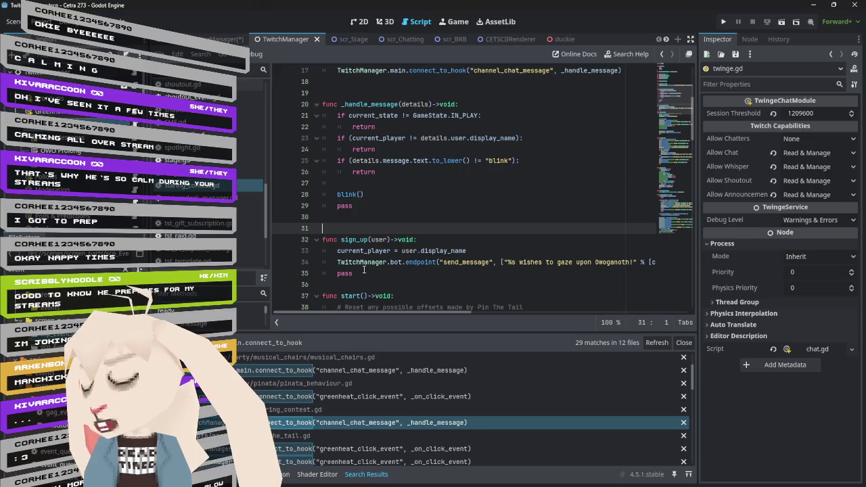
scroll(349, 433, down, 1)
click(349, 435)
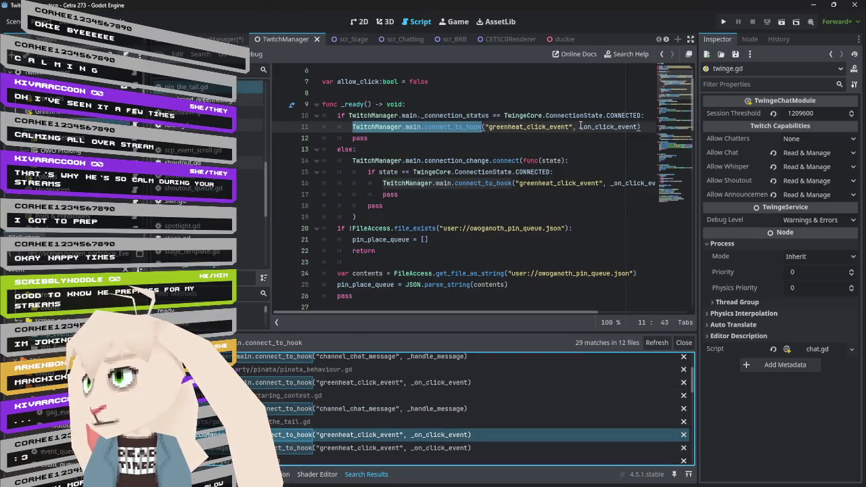
- Delete the connection-status check wrapping the pin-the-tail script's greenheat_click_event hook
mouse_move(646, 117)
mouse_down()
mouse_move(335, 116)
mouse_move(405, 285)
mouse_up()
key(BackSpace)
key(BackSpace)
key(BackSpace)
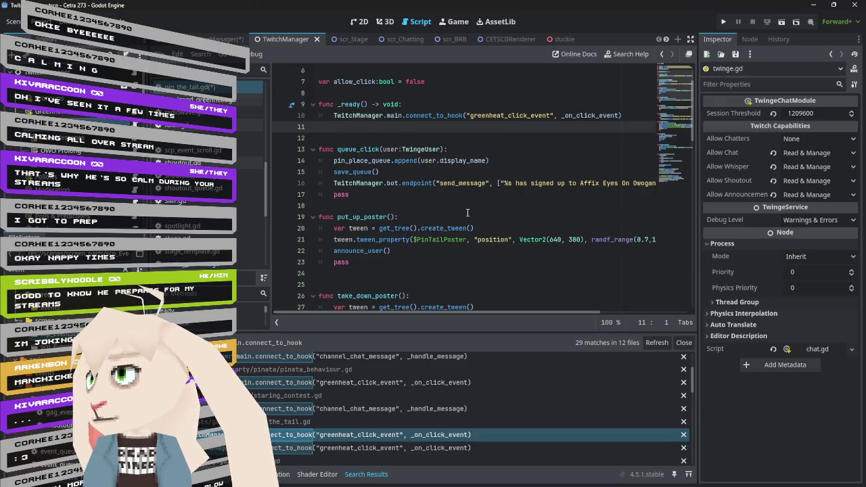
scroll(467, 212, down, 3)
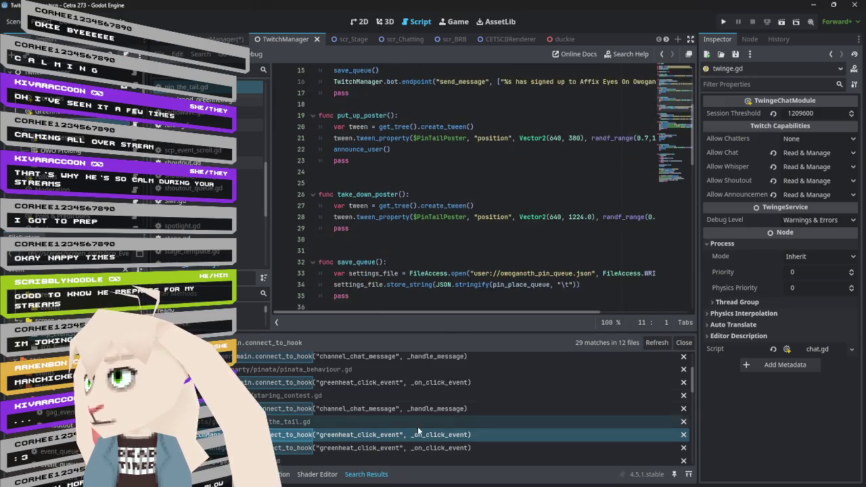
- In the snack bell script, delete the status check and else reconnect block around the hook
click(399, 448)
scroll(412, 389, down, 2)
click(406, 433)
scroll(453, 174, up, 2)
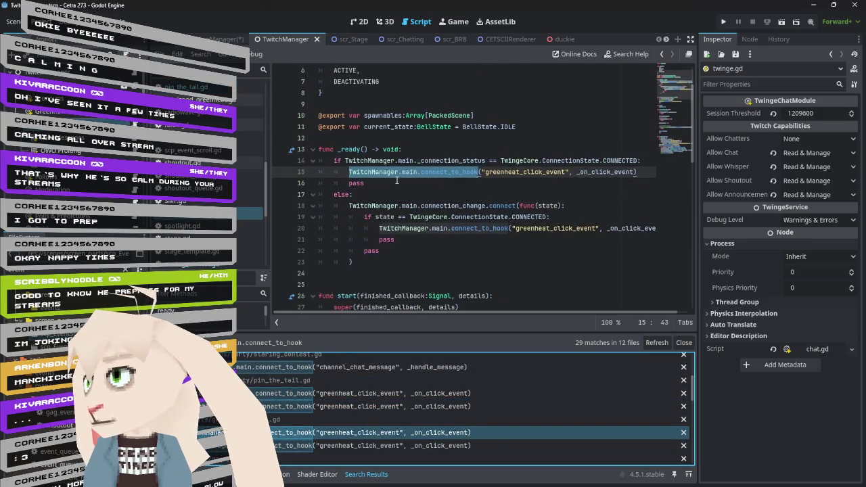
click(349, 172)
key(shift+Up)
key(shift+Home)
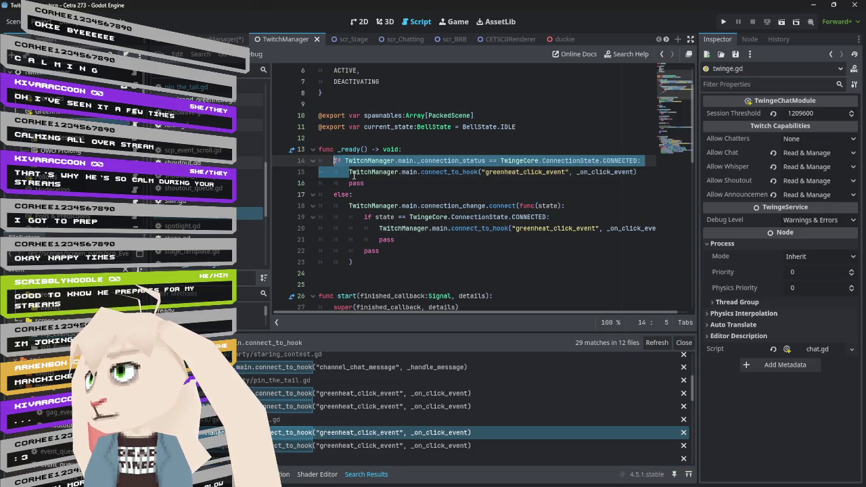
key(BackSpace)
drag(320, 172, 420, 262)
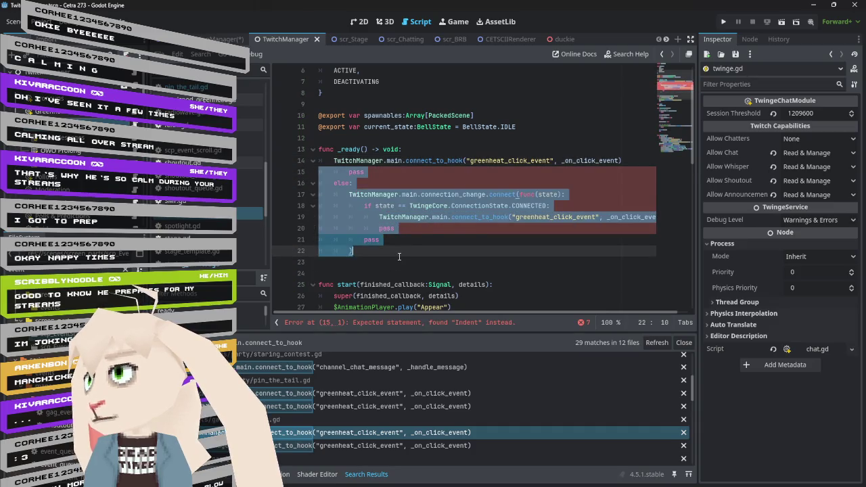
key(BackSpace)
key(BackSpace)
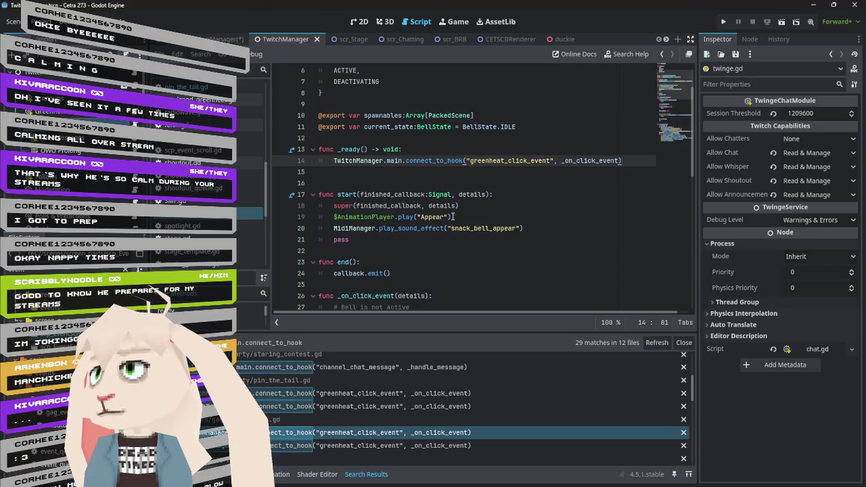
scroll(390, 418, down, 4)
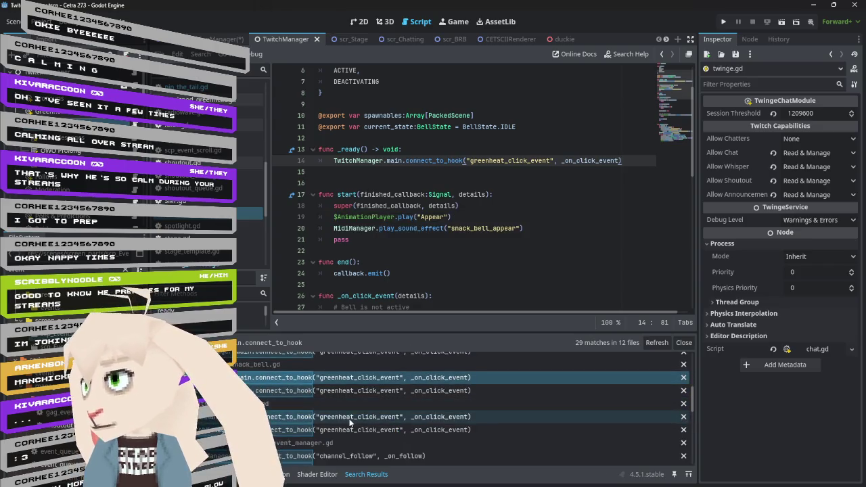
- Remove the if CONNECTED check and else reconnect block, leaving only the greenheat_click_event hook
click(350, 418)
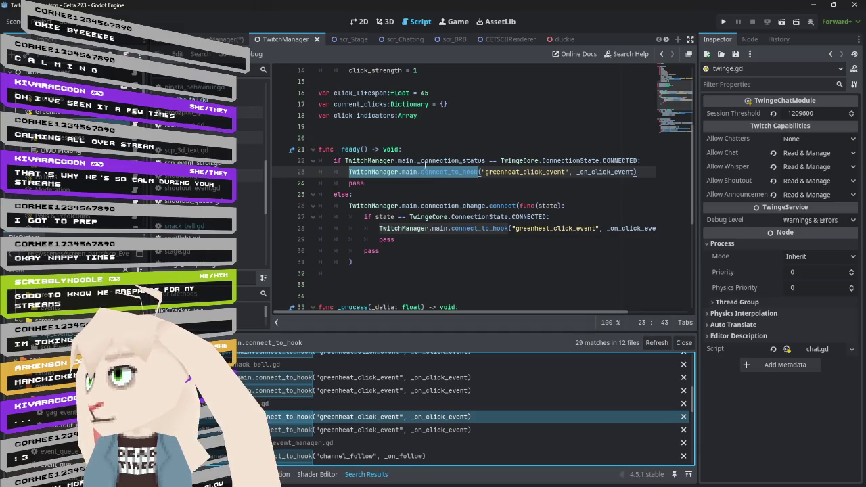
drag(352, 172, 333, 161)
key(ctrl+z)
key(BackSpace)
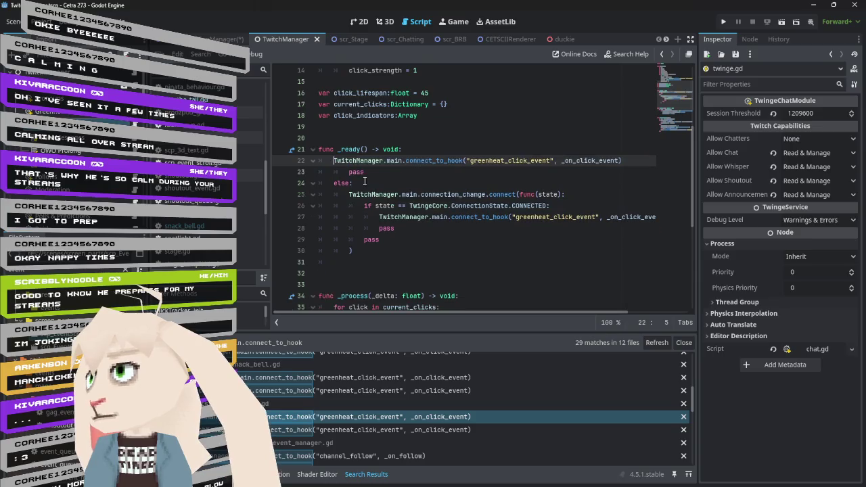
drag(641, 161, 474, 252)
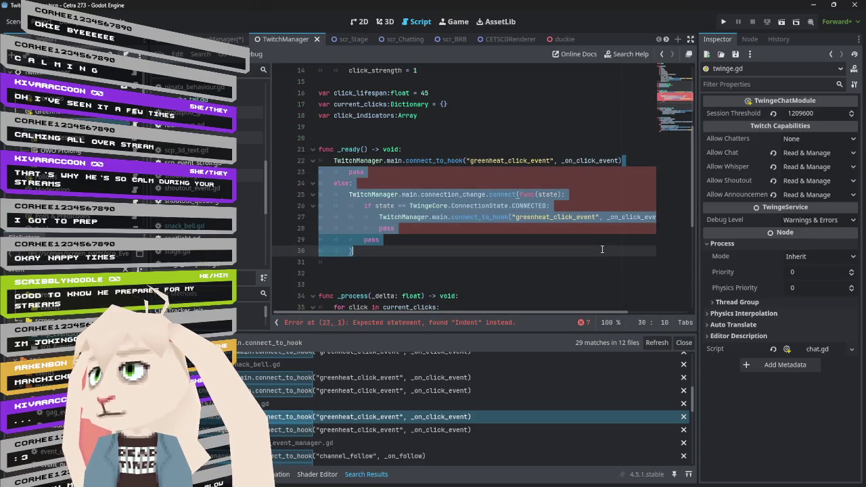
key(BackSpace)
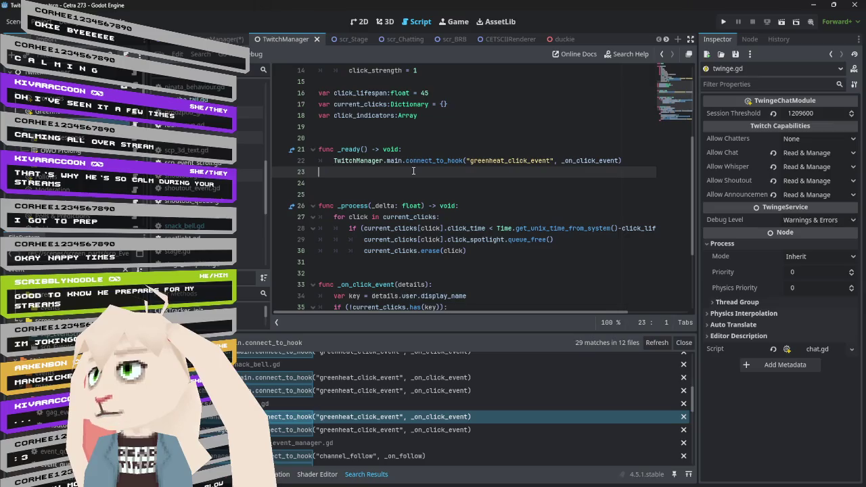
key(Delete)
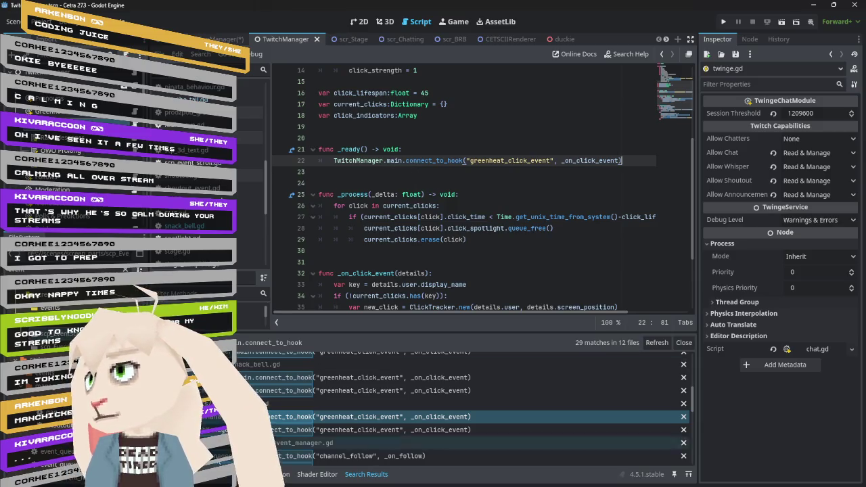
scroll(344, 406, down, 2)
- In twitch_event_manager.gd, delete the connection_change and state-check lines plus trailing pass and parenthesis
click(343, 427)
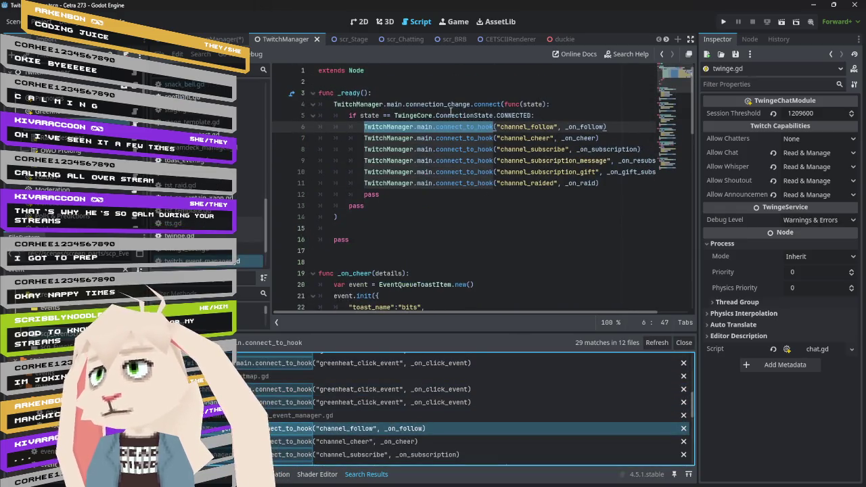
drag(538, 115, 323, 104)
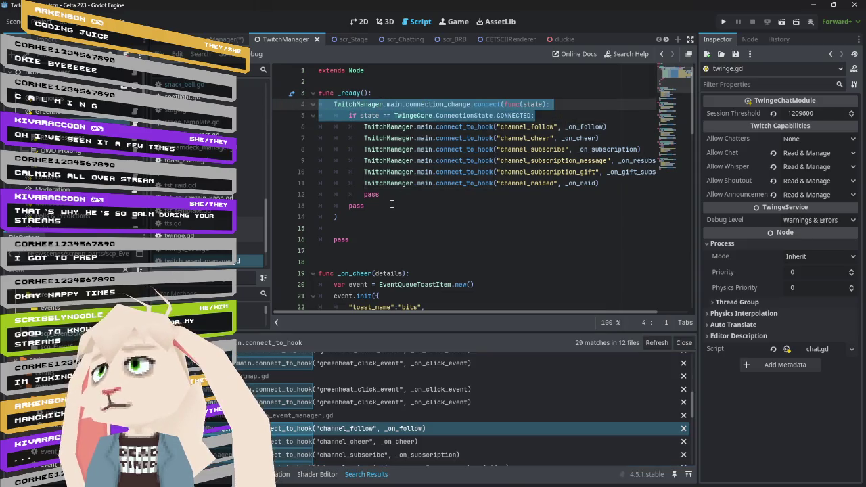
key(BackSpace)
mouse_move(361, 206)
mouse_down()
mouse_move(316, 183)
mouse_move(602, 173)
mouse_move(325, 112)
mouse_move(364, 115)
mouse_up()
key(BackSpace)
key(BackSpace)
- Unindent the hook calls, remove the leftover pass and empty line, and save
key(shift+Tab)
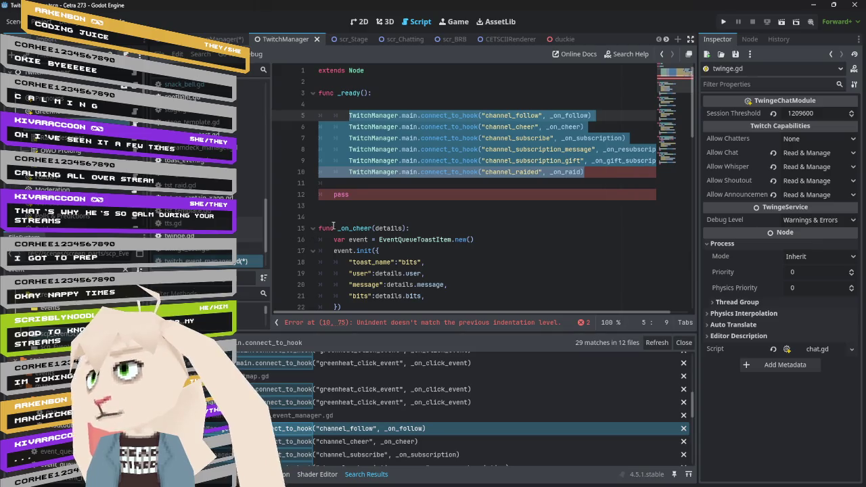
key(Up)
drag(404, 194, 318, 182)
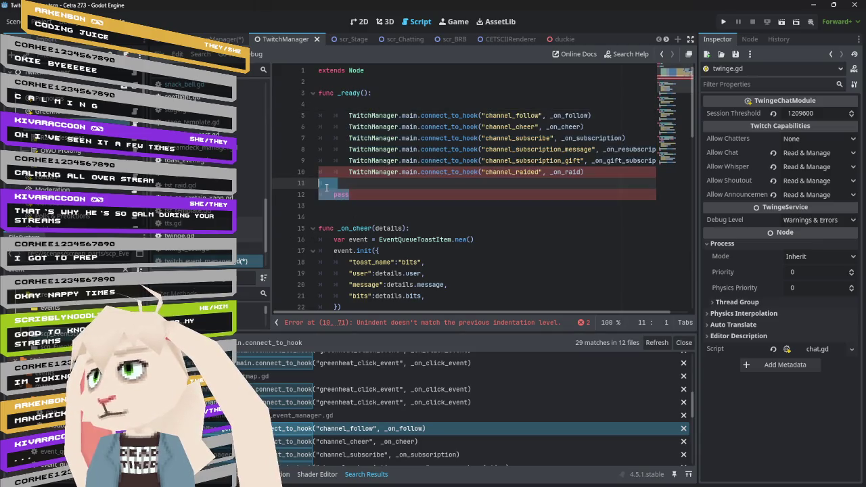
key(BackSpace)
click(385, 104)
key(BackSpace)
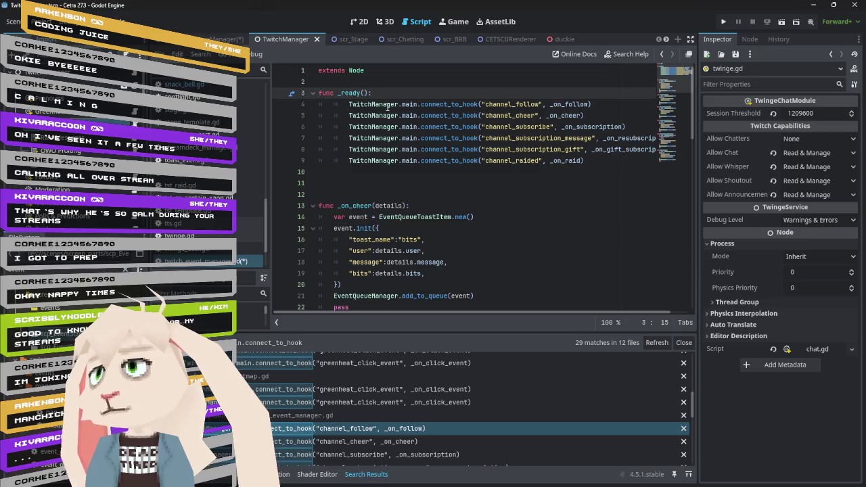
key(ctrl+s)
- Unindent the six connect_to_hook lines one more level and save
drag(594, 161, 325, 104)
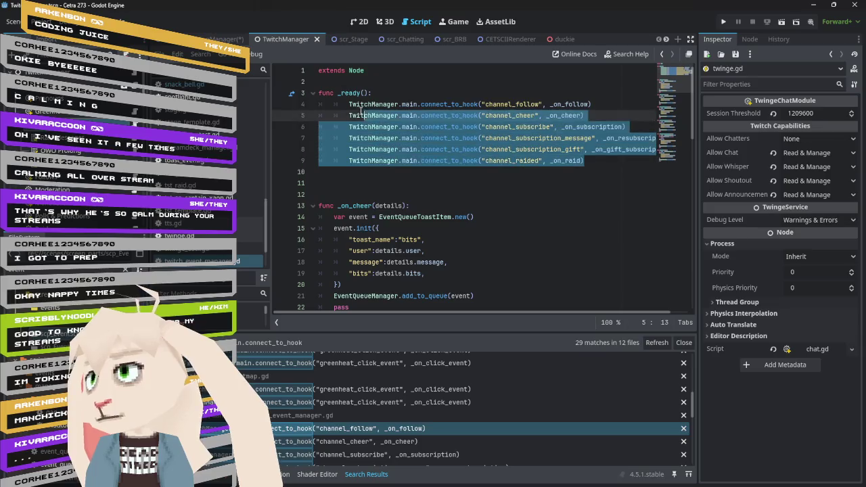
key(shift+Tab)
key(ctrl+s)
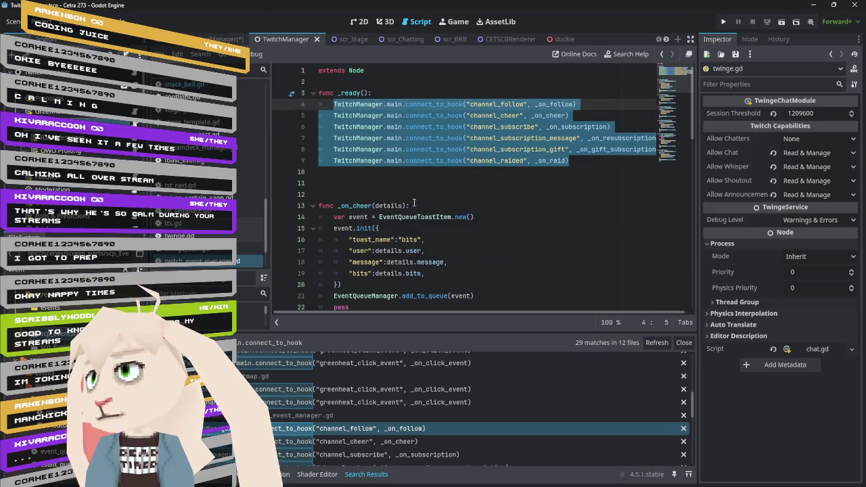